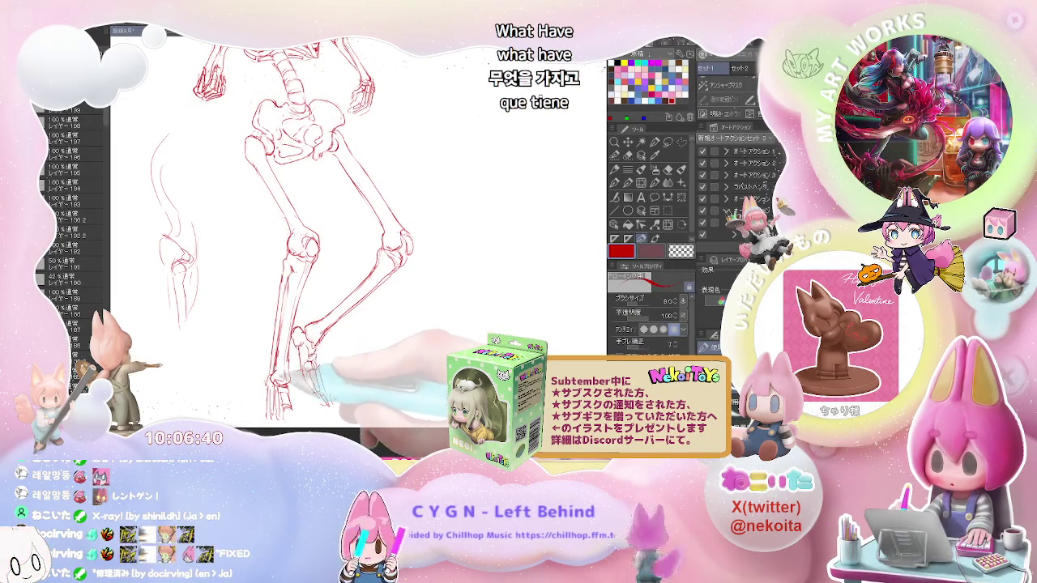
# Step: Zoom into the legs and fix the red foot lines with pen and eraser, then view the whole skeleton
pyautogui.press('e')
pyautogui.scroll(2, 308, 284)
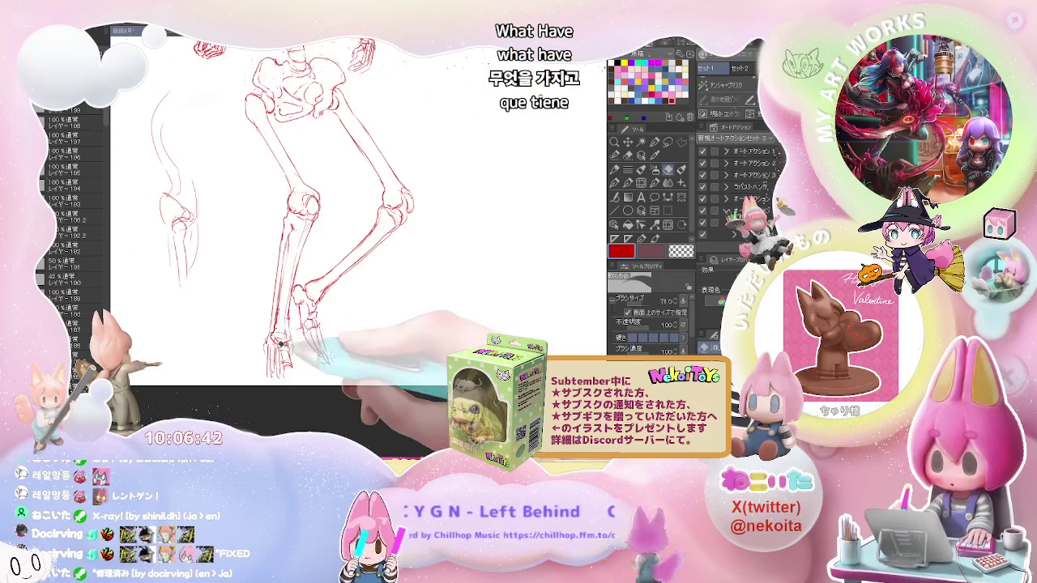
pyautogui.scroll(2, 308, 284)
pyautogui.press('p')
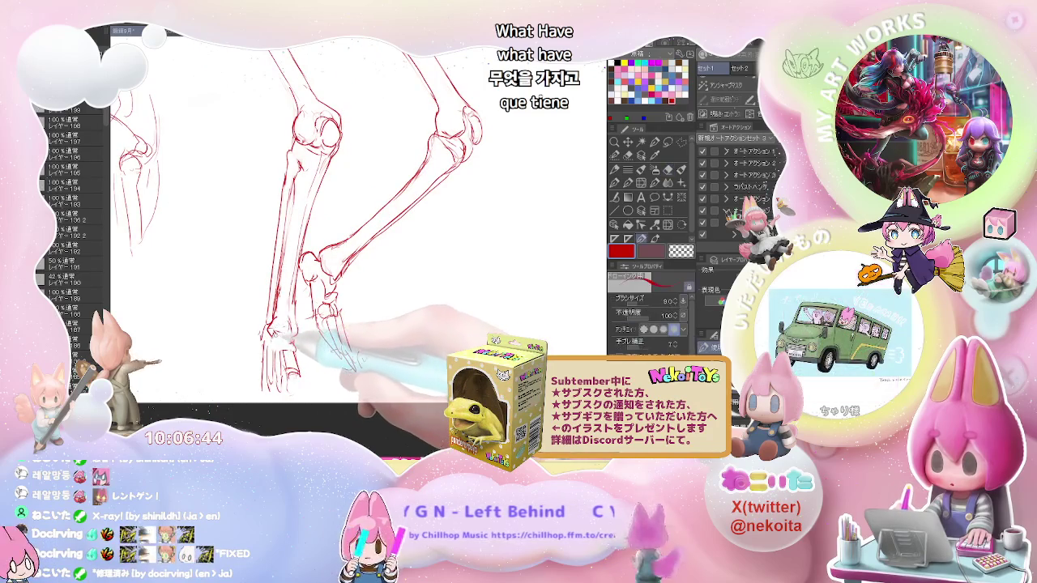
pyautogui.press('e')
pyautogui.press('p')
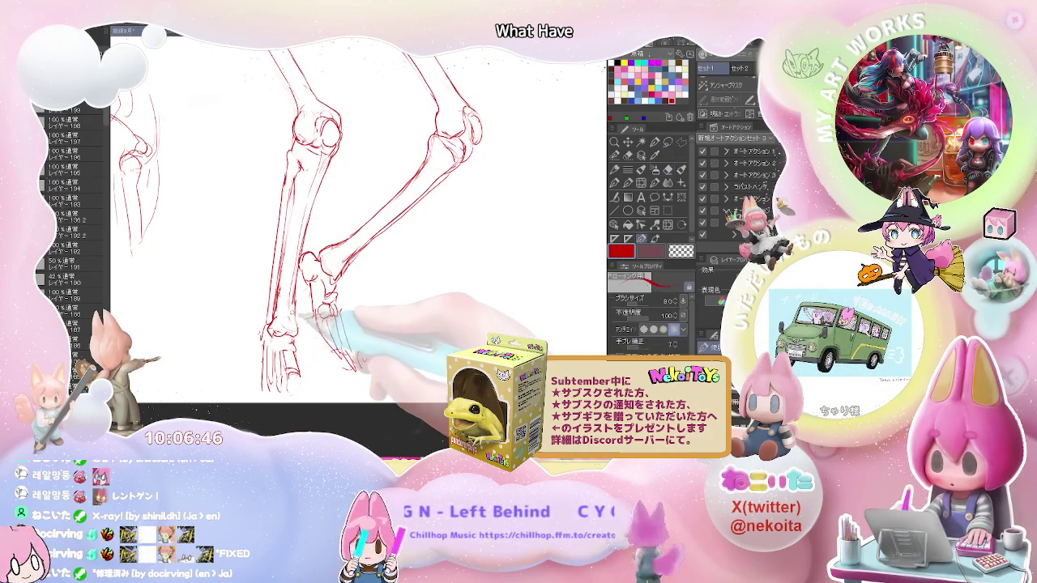
pyautogui.hotkey('ctrl', '-')
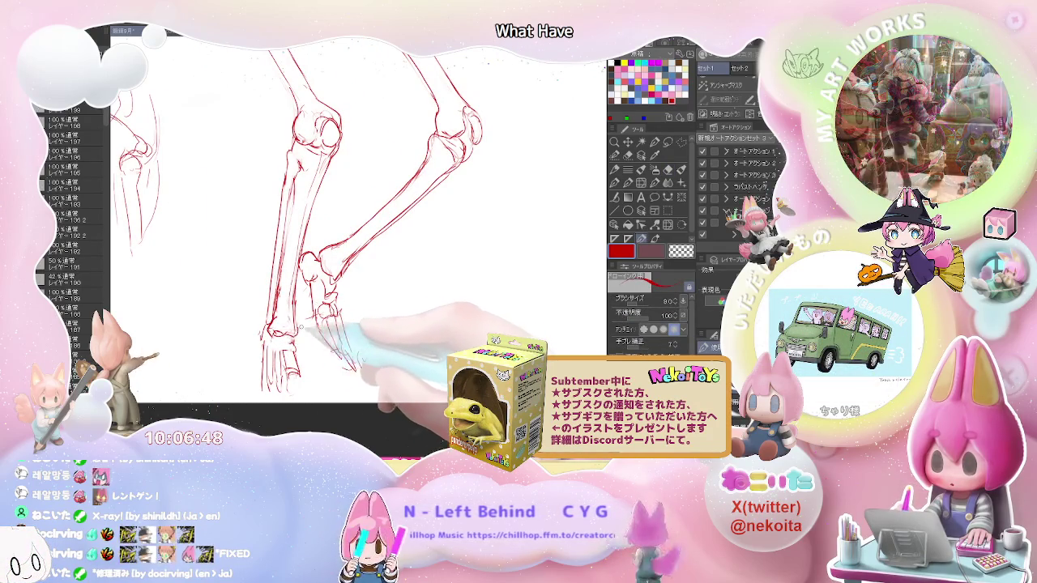
pyautogui.hotkey('ctrl', '-')
pyautogui.hotkey('ctrl', '-')
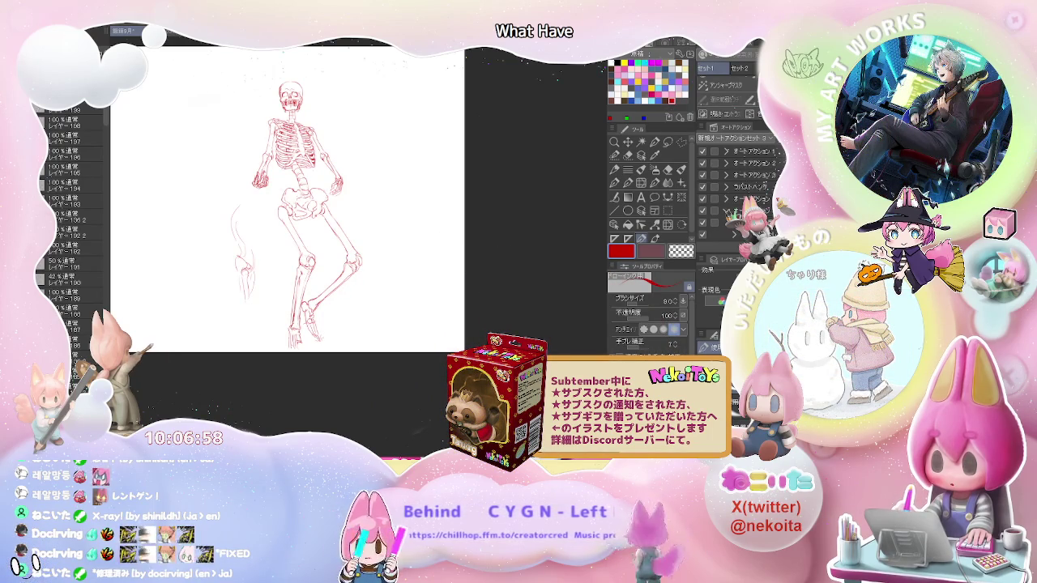
pyautogui.scroll(5, 310, 255)
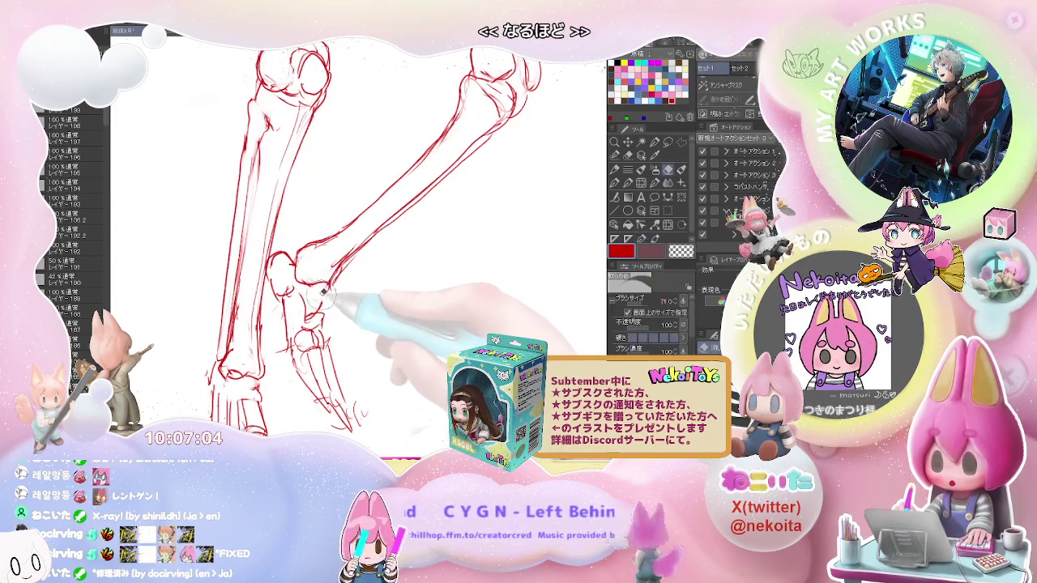
# Step: Redraw the ankle bones with pen and eraser, setting the pen size back to 8
pyautogui.press('p')
pyautogui.press('e')
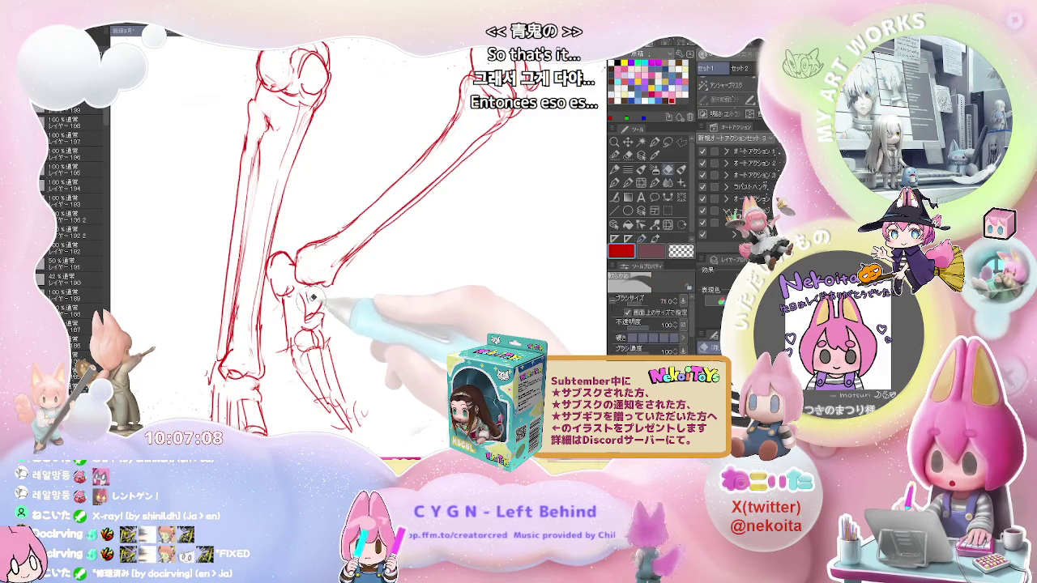
pyautogui.press('p')
pyautogui.press('e')
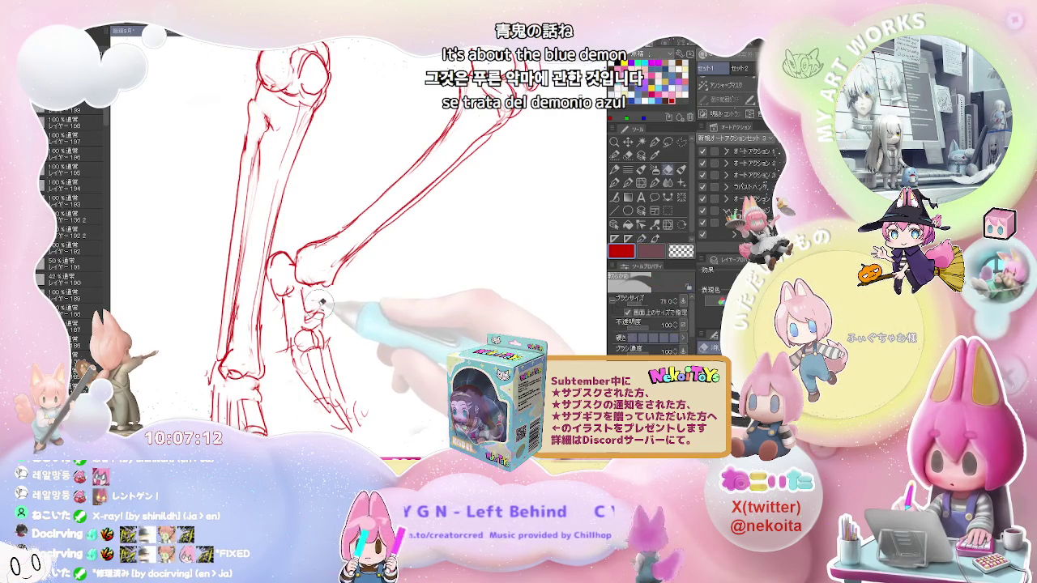
pyautogui.press('p')
pyautogui.press('[')
pyautogui.scroll(-2, 341, 309)
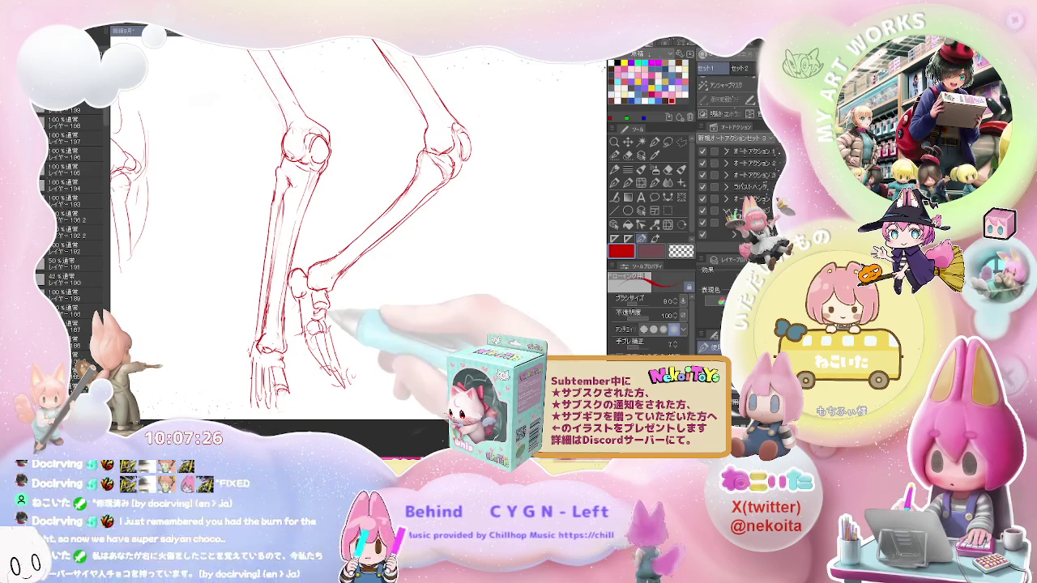
# Step: Refine the foot bones with pen and eraser, then zoom out to show more of the legs
pyautogui.scroll(2, 316, 295)
pyautogui.press('e')
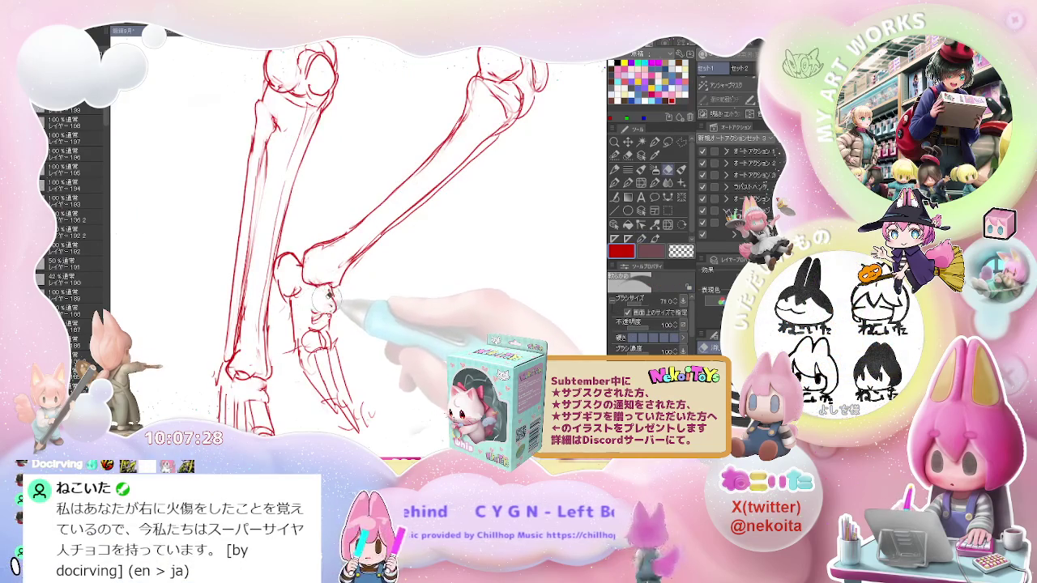
pyautogui.press('p')
pyautogui.press('e')
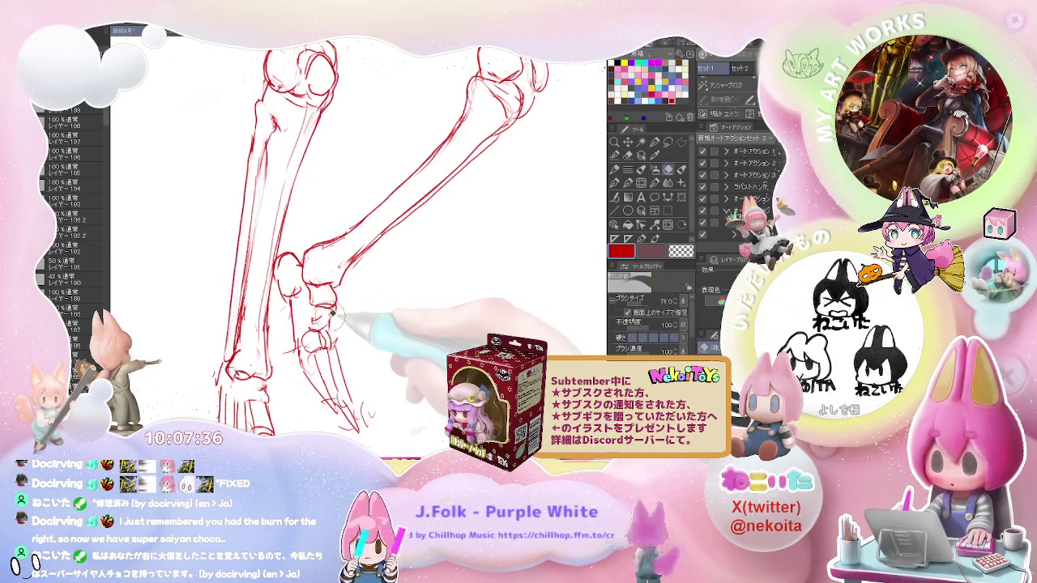
pyautogui.press('p')
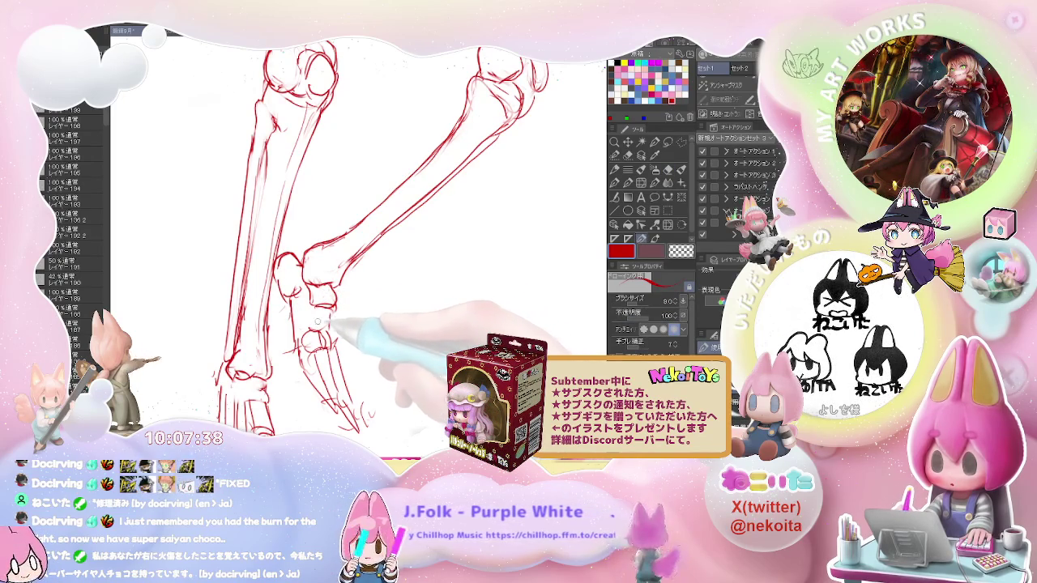
pyautogui.press('e')
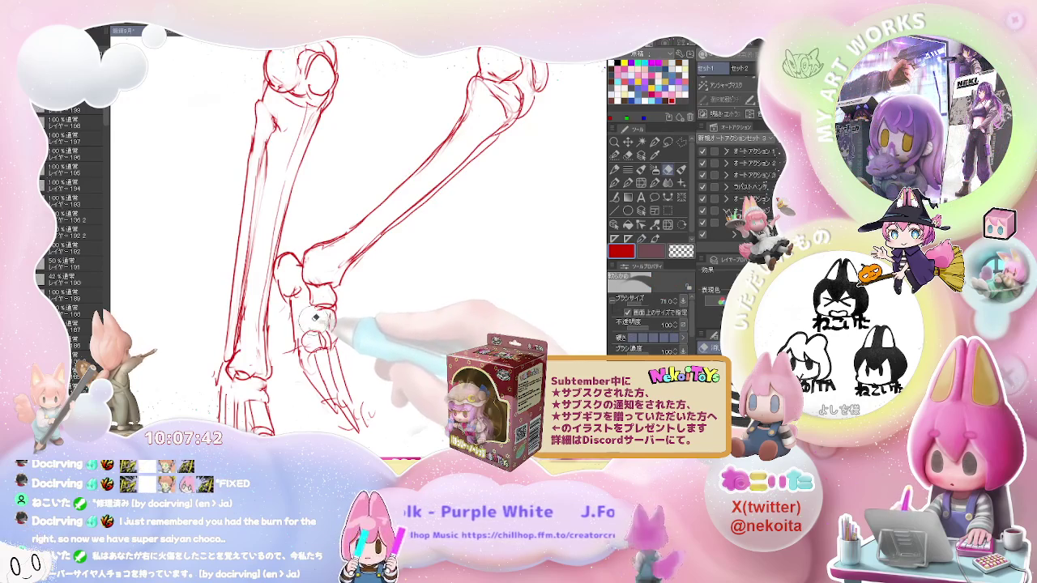
pyautogui.press('p')
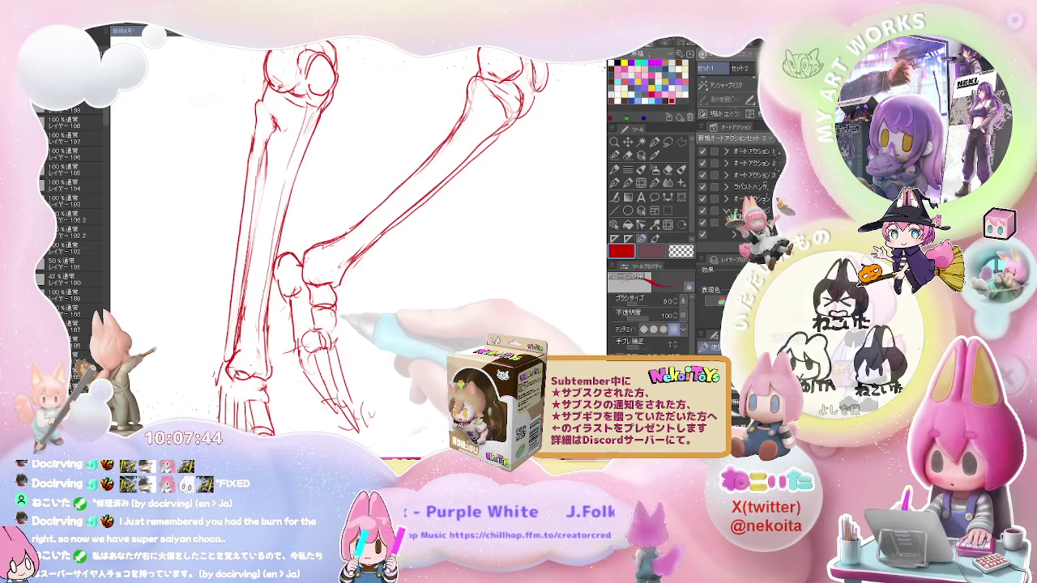
pyautogui.hotkey('ctrl', '-')
pyautogui.hotkey('ctrl', '-')
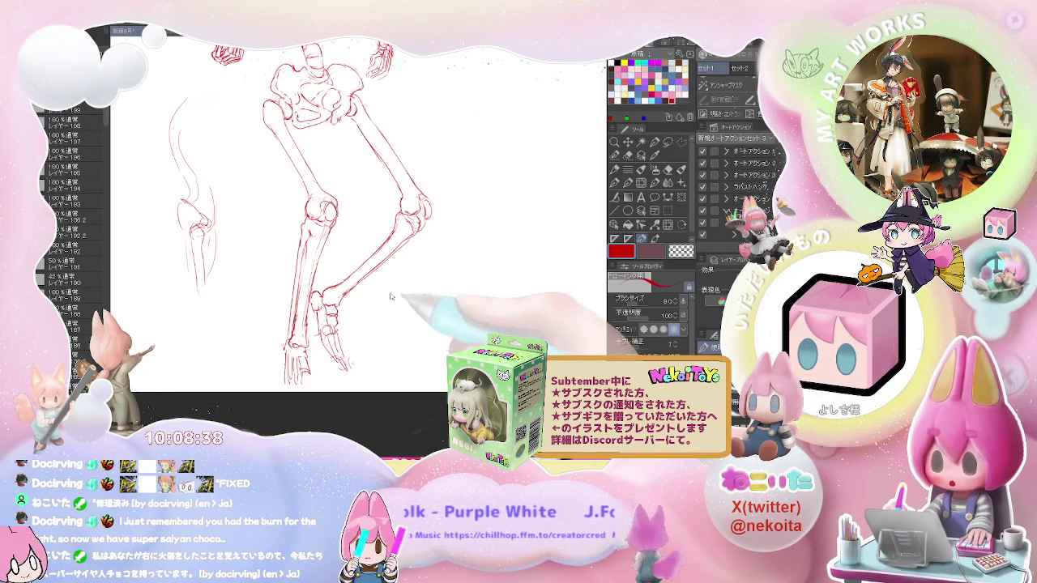
# Step: Correct the standing foot's toe strokes, then view the whole skeleton
pyautogui.press('e')
pyautogui.scroll(2, 310, 242)
pyautogui.press('p')
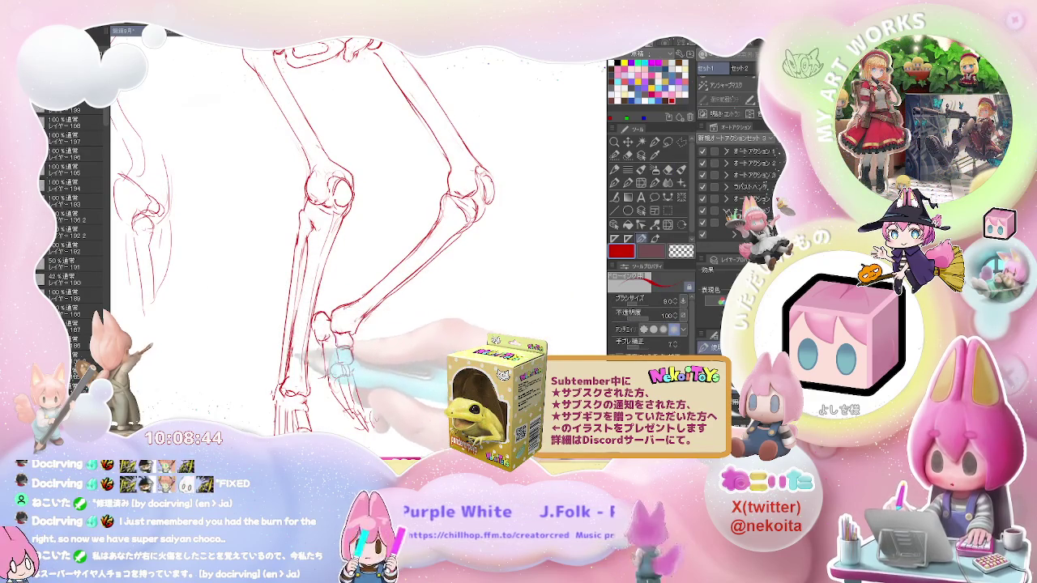
pyautogui.press('e')
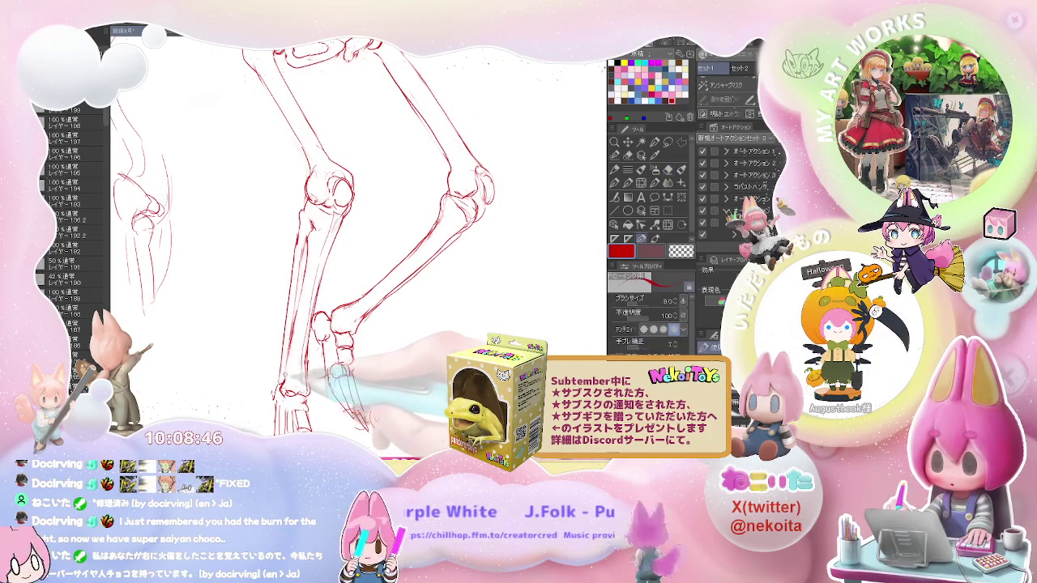
pyautogui.press('p')
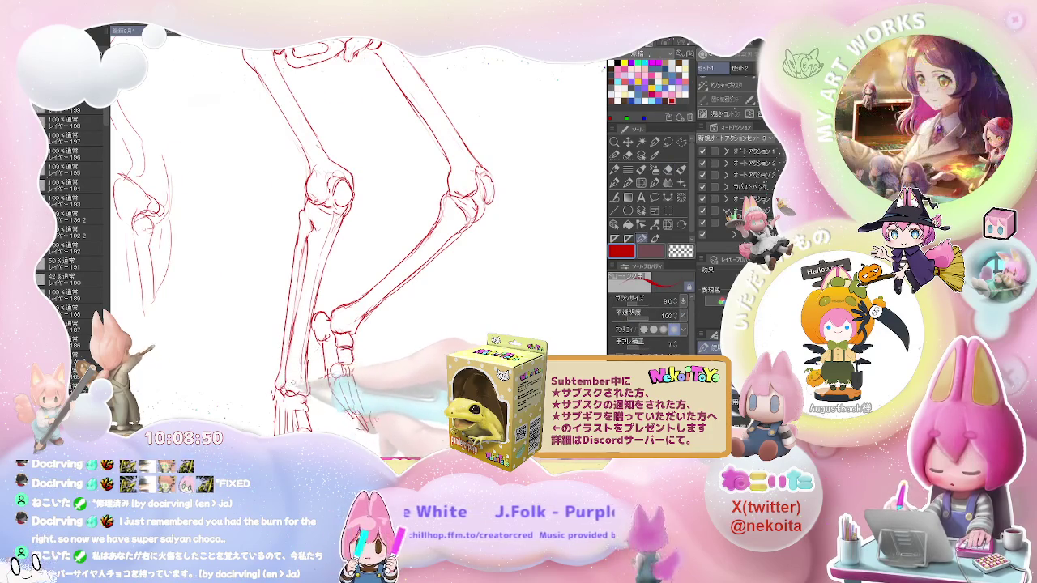
pyautogui.hotkey('ctrl', '0')
# Step: Fix the ankle lines, then zoom out to show the pelvis and legs
pyautogui.scroll(5, 336, 377)
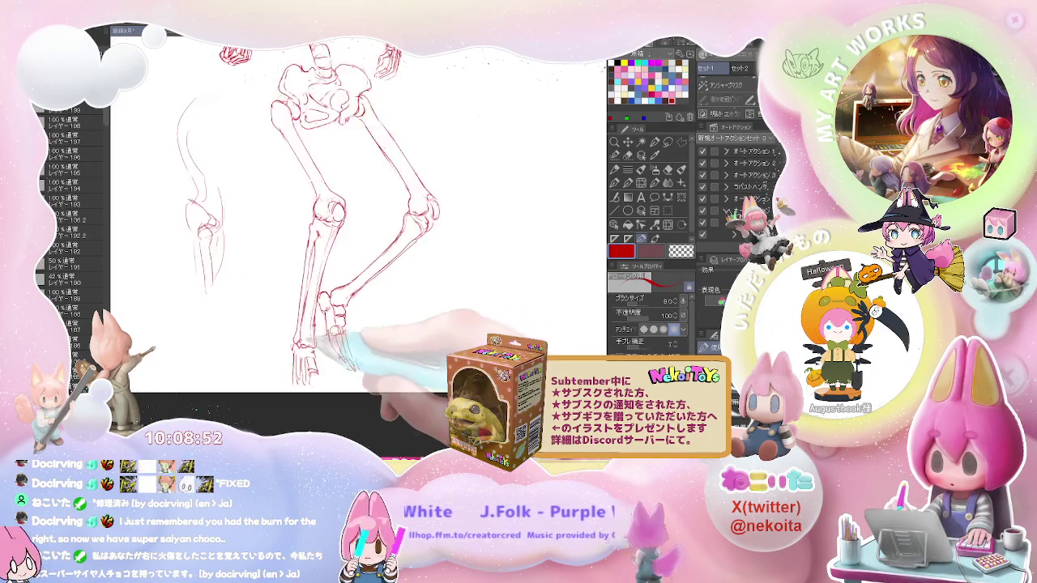
pyautogui.press('e')
pyautogui.press('p')
pyautogui.press('e')
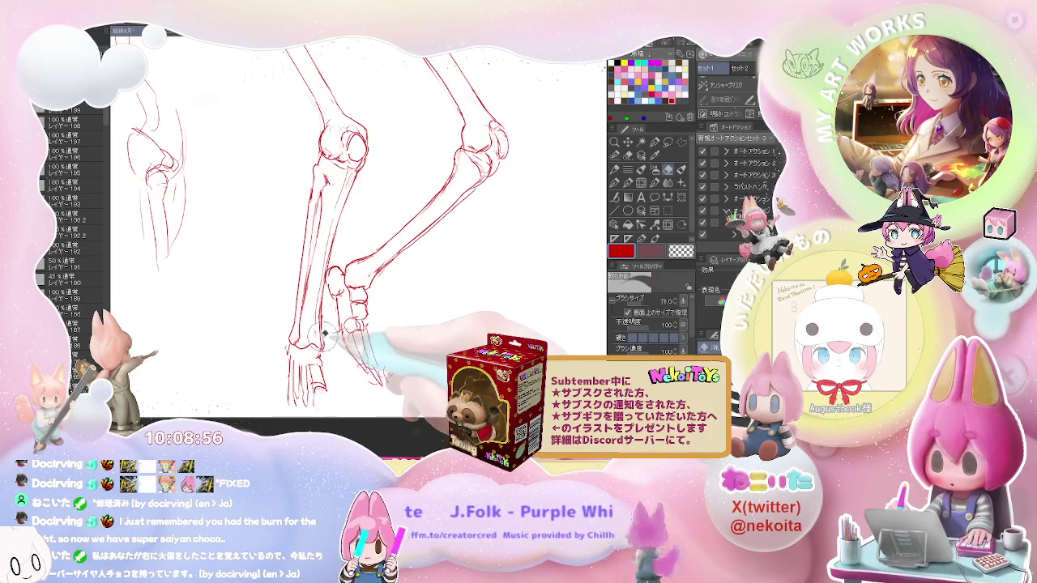
pyautogui.press('p')
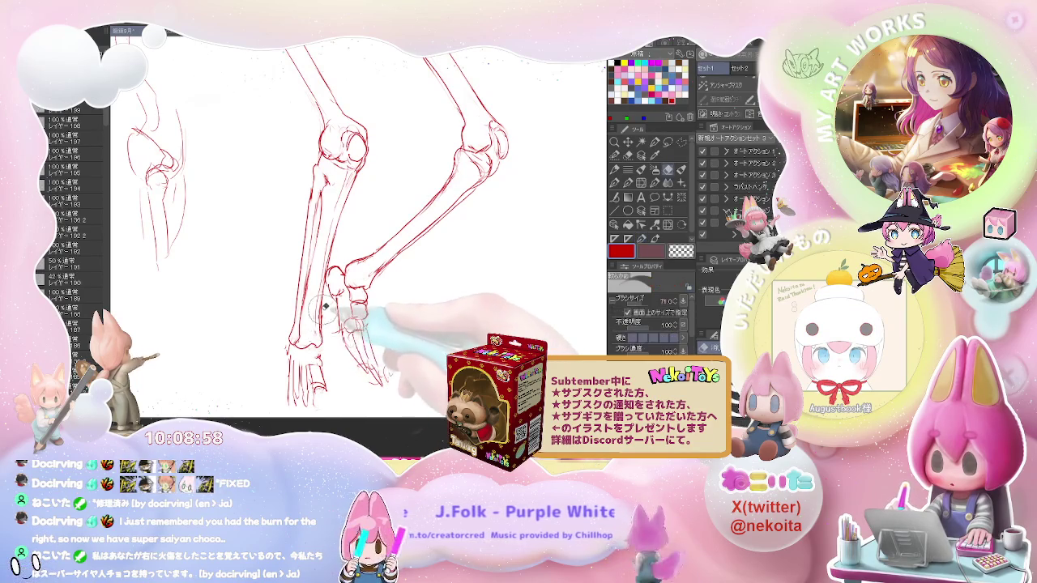
pyautogui.hotkey('ctrl', '-')
pyautogui.hotkey('ctrl', '-')
pyautogui.hotkey('ctrl', '-')
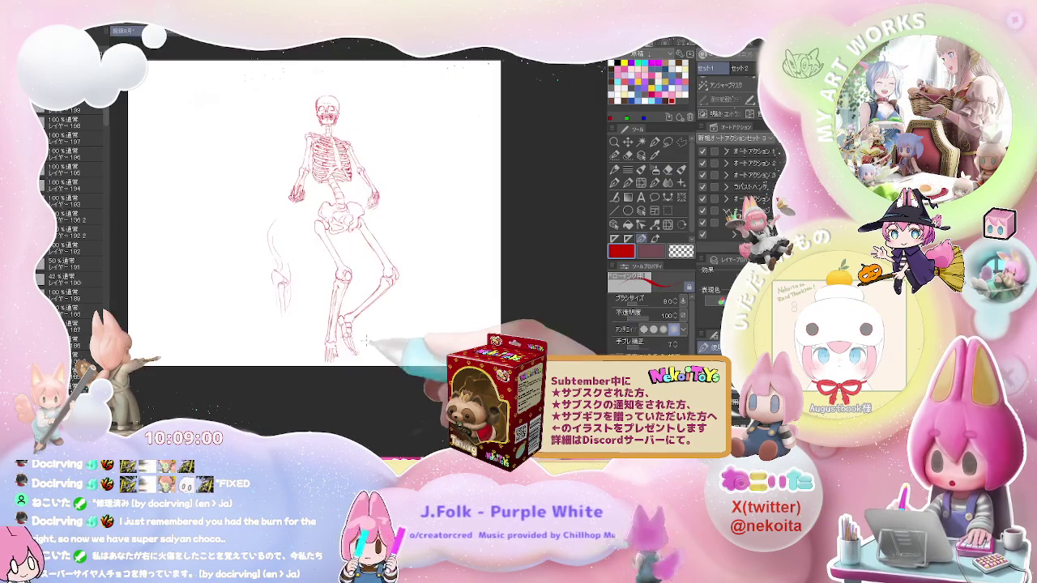
# Step: Zoom in on the feet, correct the shin and foot lines, then view the whole skeleton
pyautogui.hotkey('ctrl', '+')
pyautogui.hotkey('ctrl', '+')
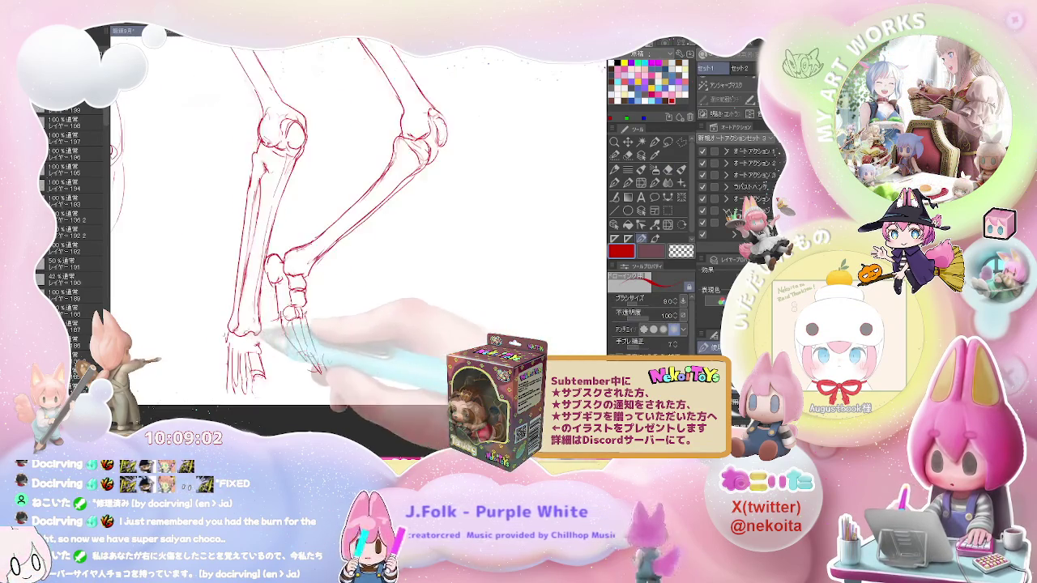
pyautogui.hotkey('ctrl', '+')
pyautogui.press('e')
pyautogui.press('p')
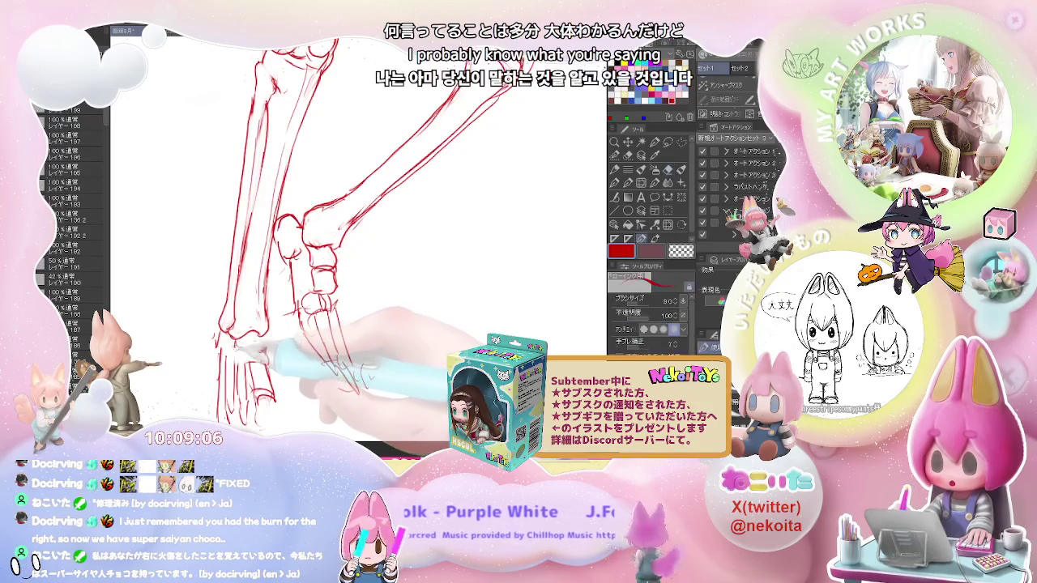
pyautogui.press('e')
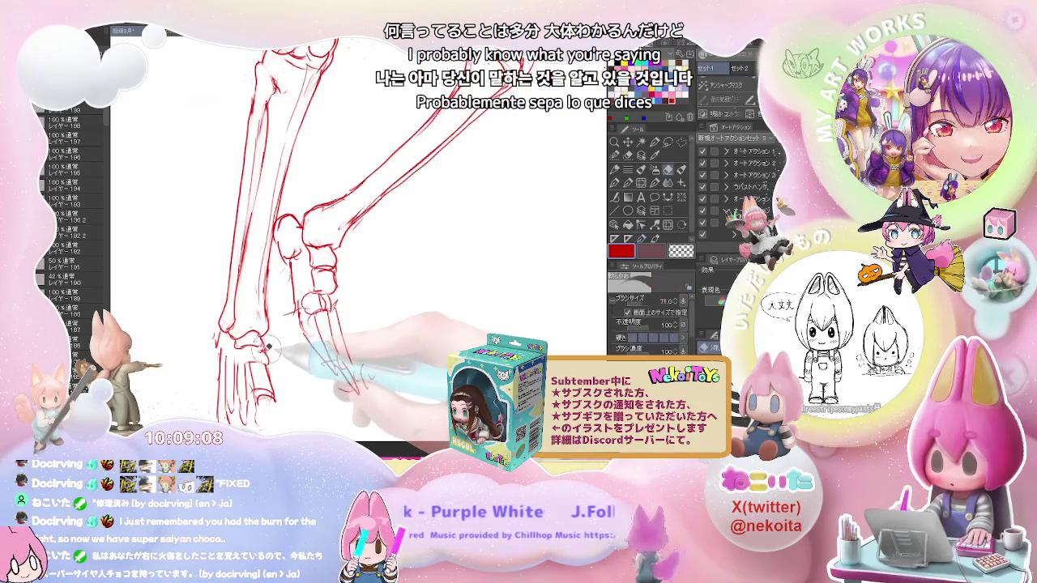
pyautogui.press('p')
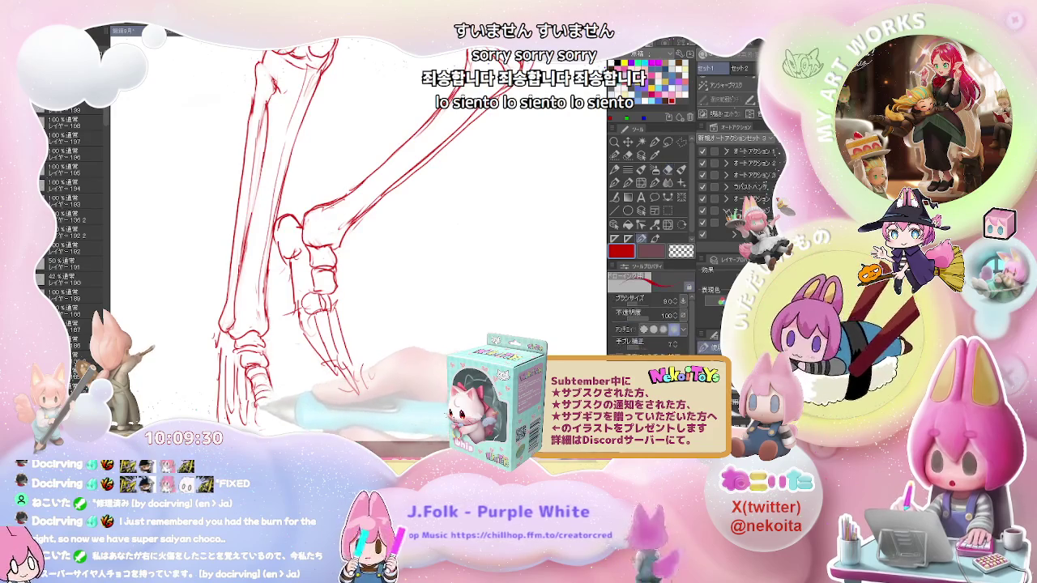
pyautogui.scroll(-3, 356, 243)
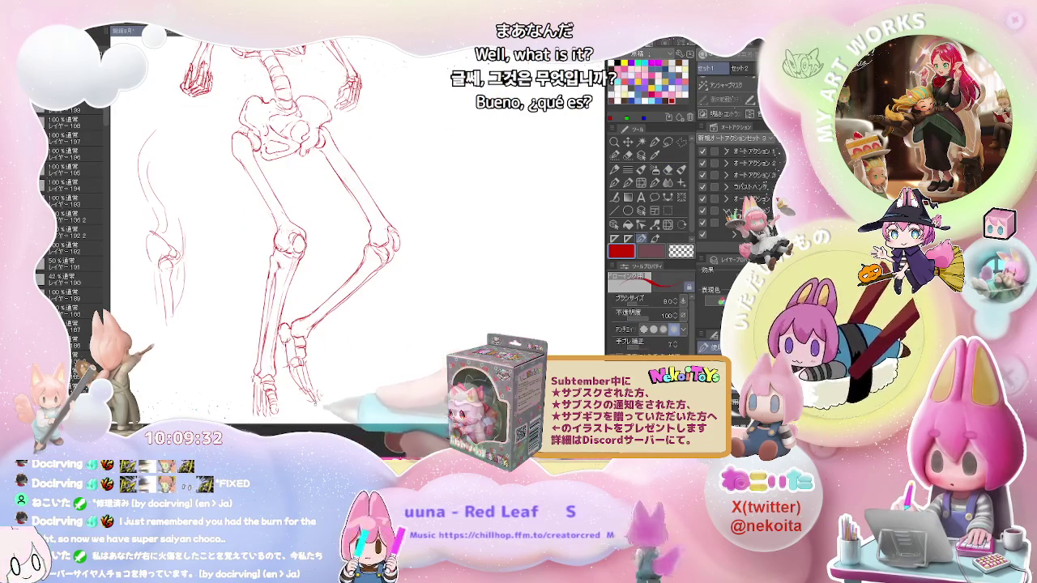
pyautogui.scroll(2, 357, 243)
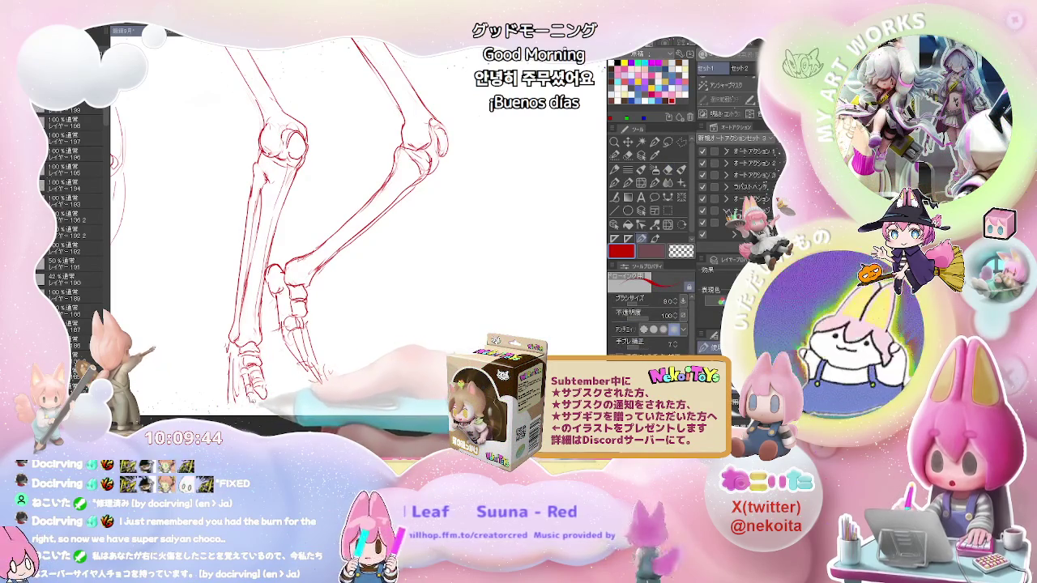
pyautogui.hotkey('ctrl', '-')
pyautogui.hotkey('ctrl', '-')
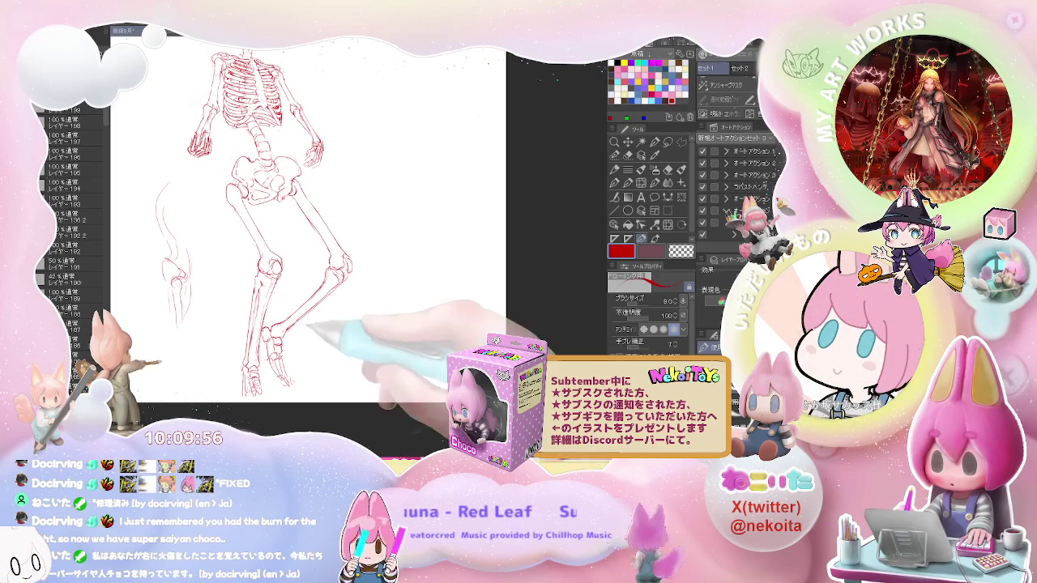
# Step: Erase stray leg lines and redraw the leg bones
pyautogui.scroll(5, 267, 324)
pyautogui.press('e')
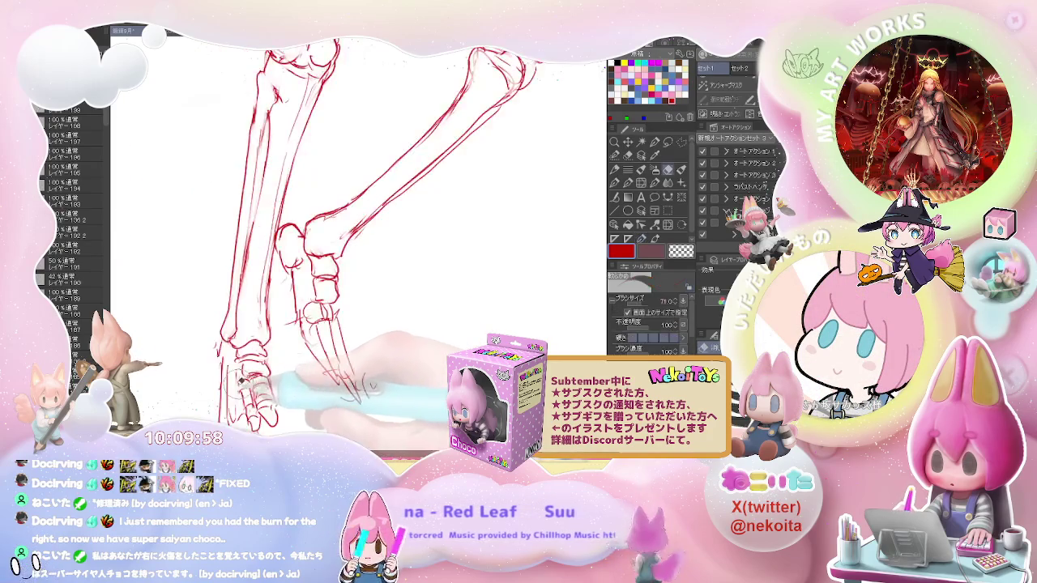
pyautogui.press('p')
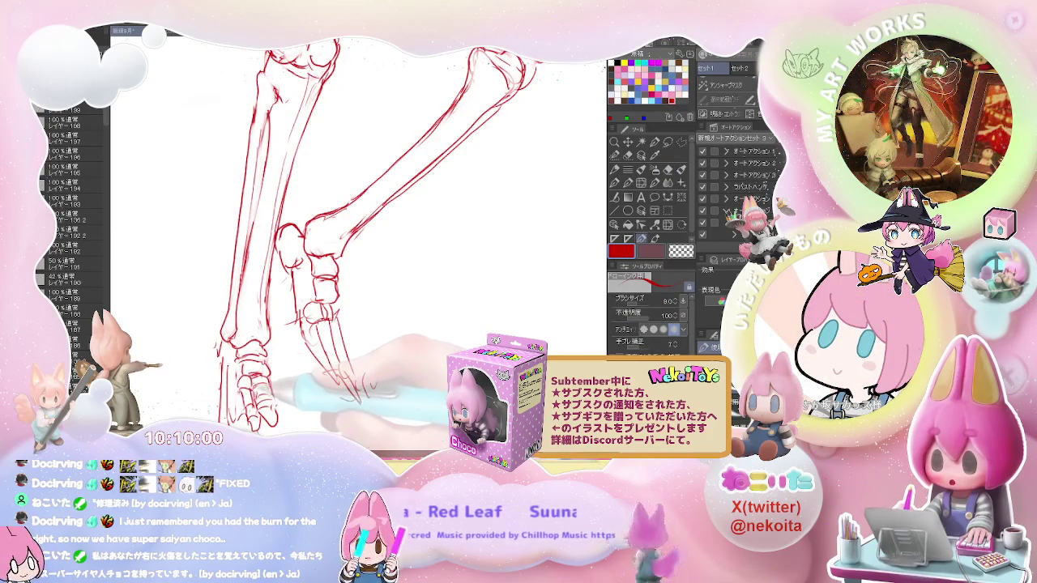
pyautogui.press('e')
pyautogui.press('p')
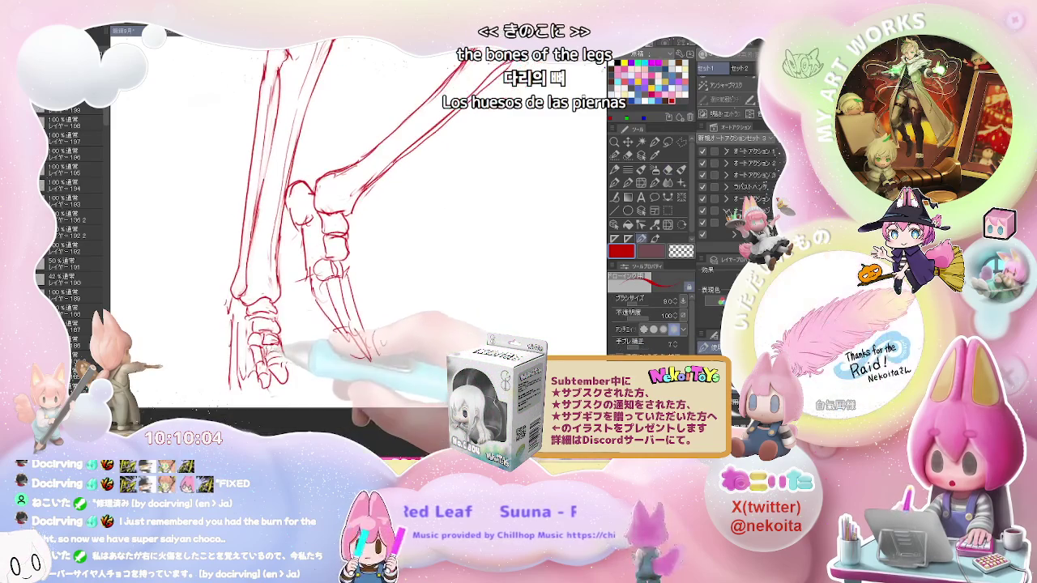
pyautogui.scroll(-2, 323, 243)
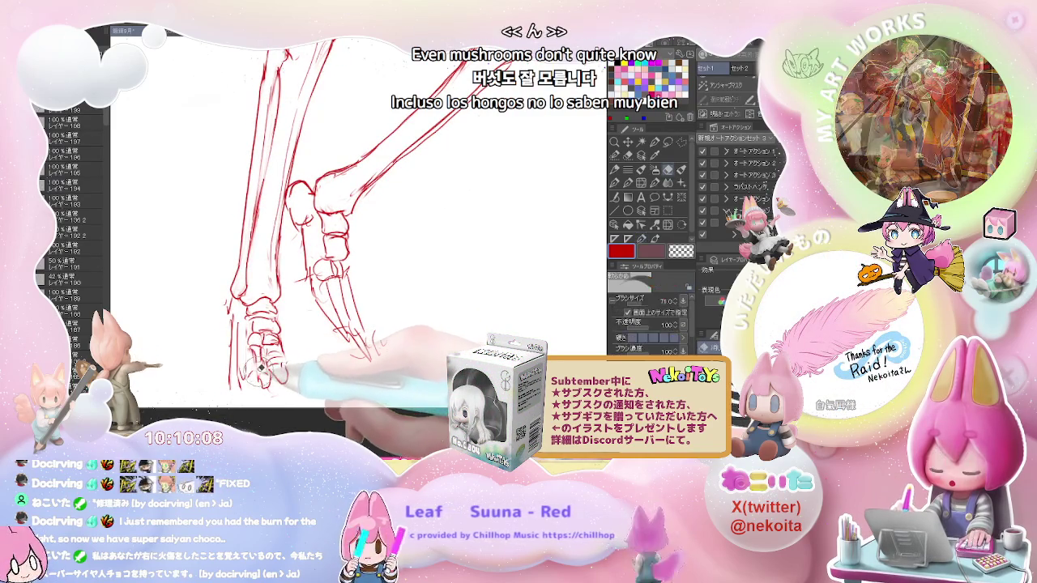
# Step: Clean up and redraw the forward foot bones and toes
pyautogui.press('e')
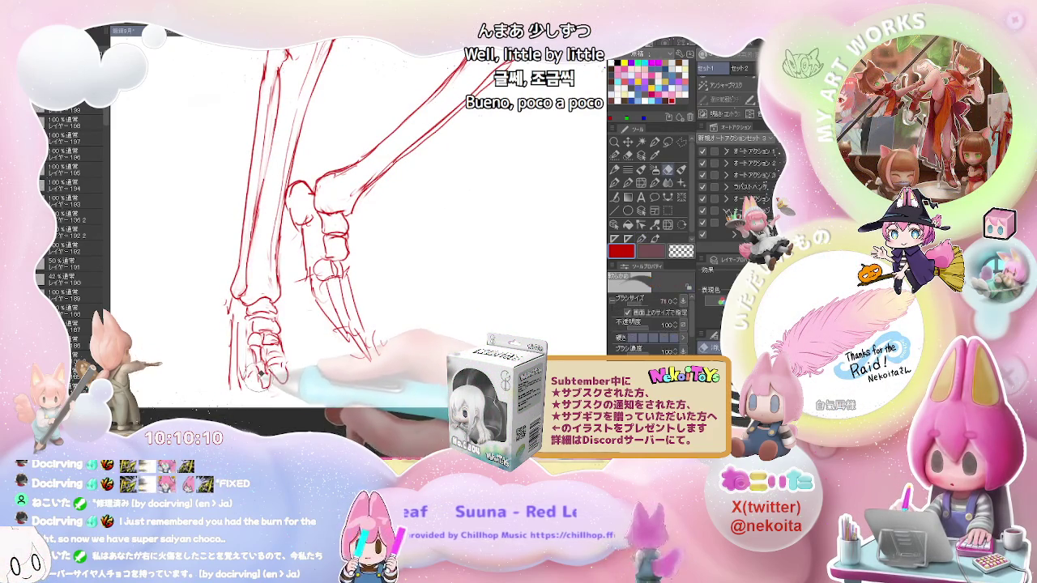
pyautogui.press('p')
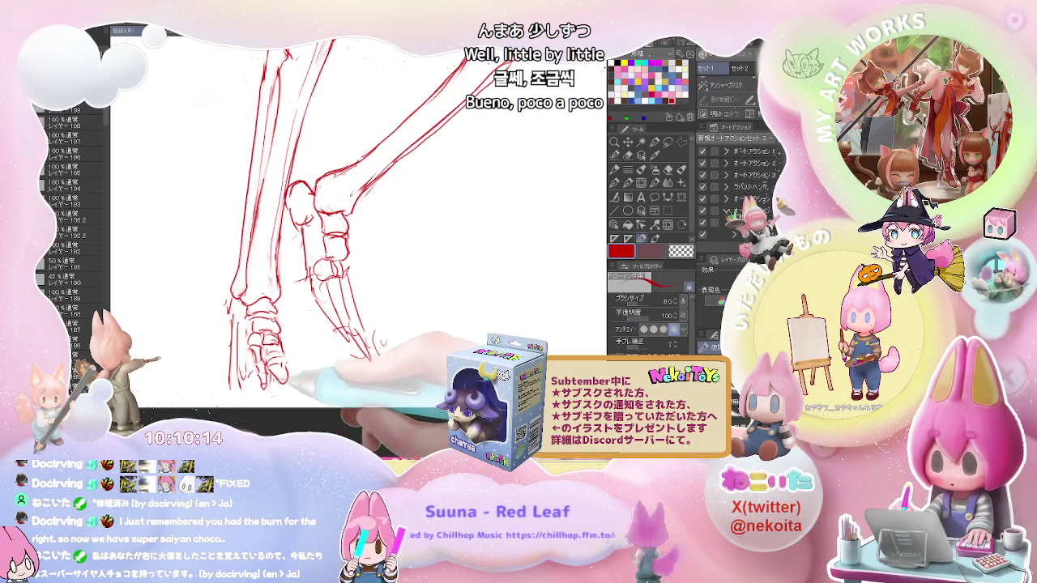
pyautogui.press('e')
pyautogui.press('p')
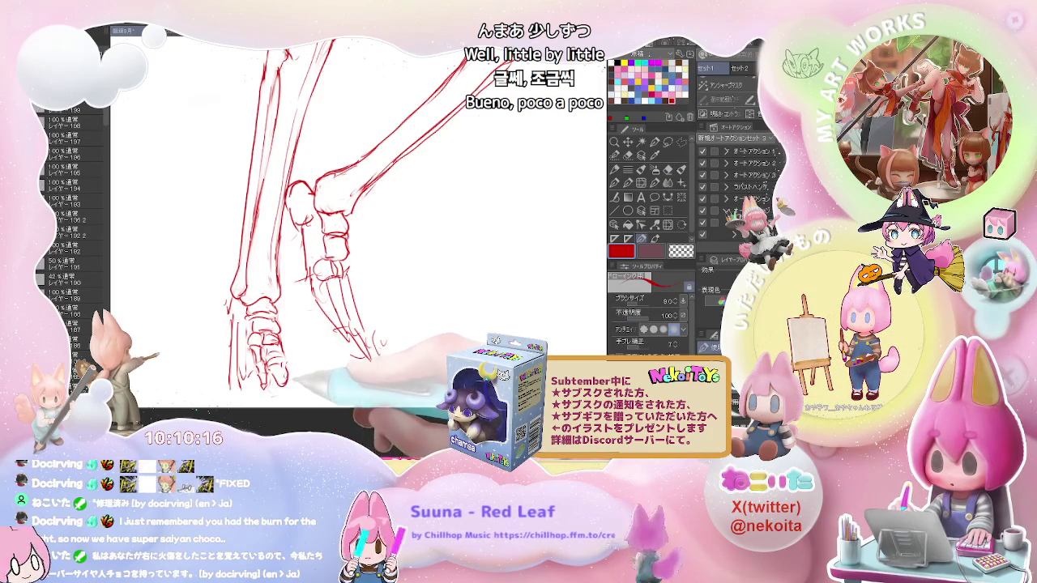
pyautogui.press('e')
pyautogui.press('p')
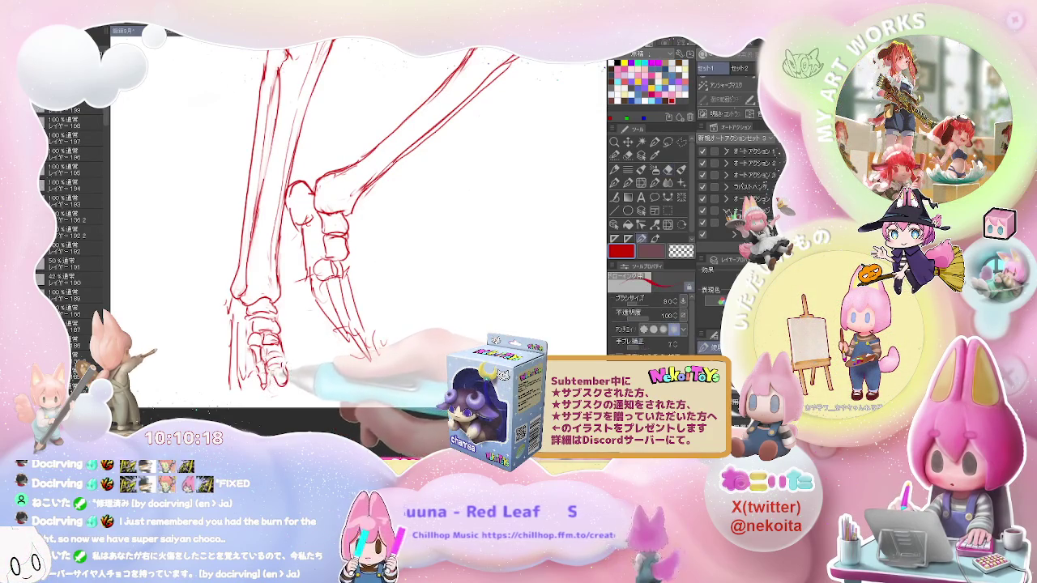
# Step: Further retouch the foot bones, erasing stray toe lines and redrawing the toes
pyautogui.press('e')
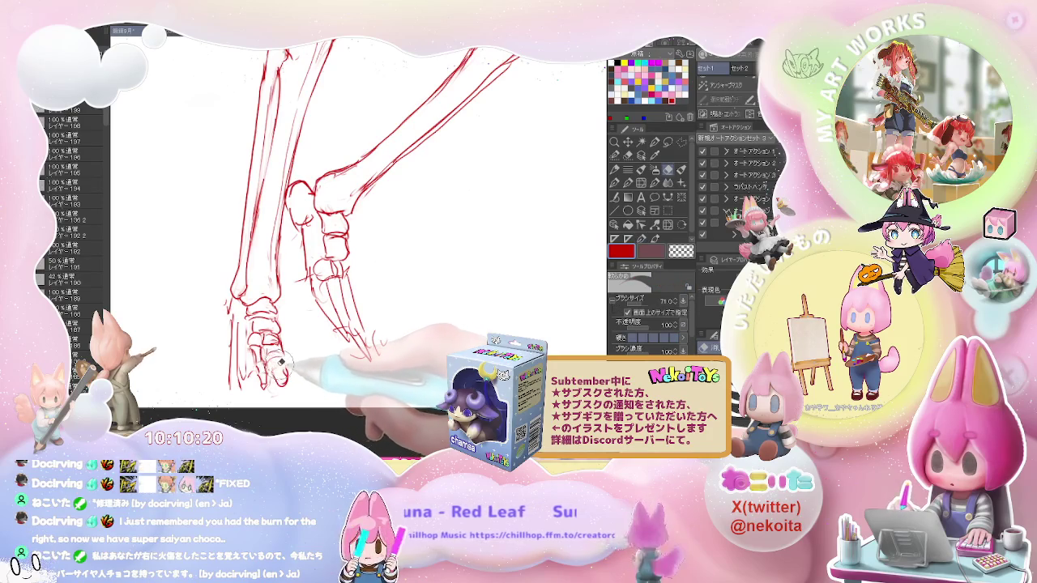
pyautogui.press('p')
pyautogui.press('e')
pyautogui.press('p')
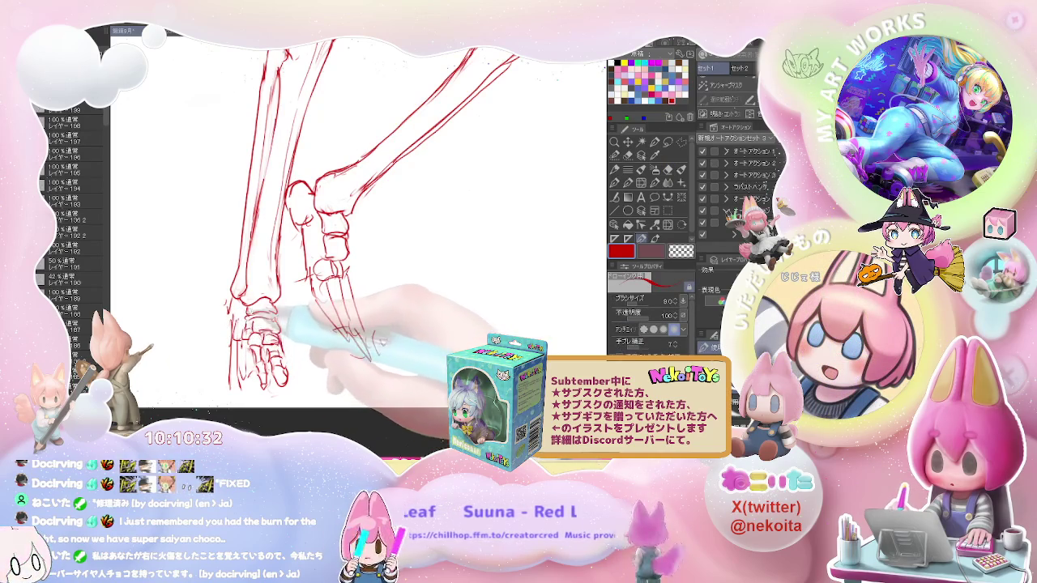
pyautogui.press('e')
pyautogui.press('p')
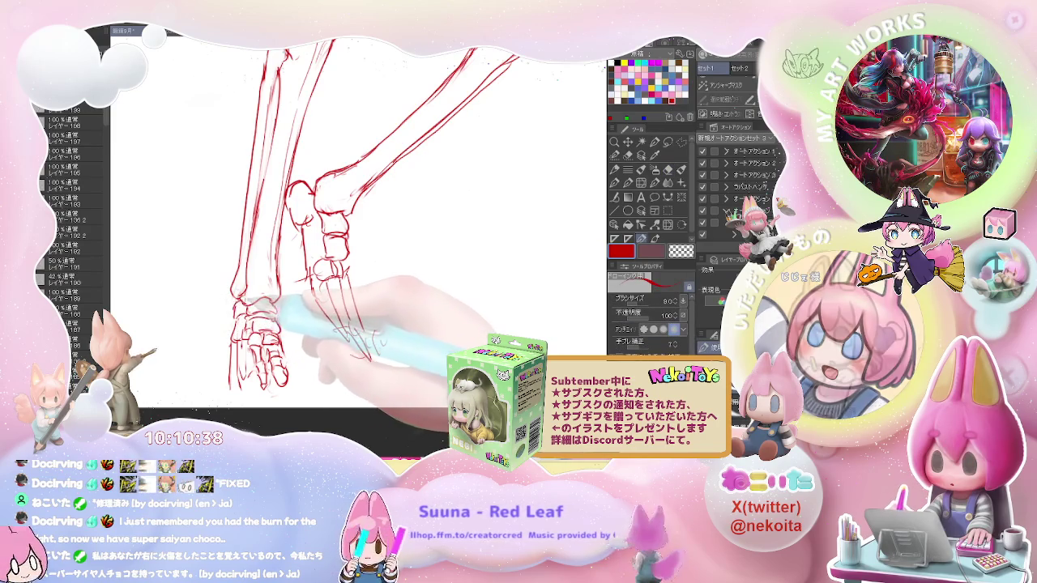
pyautogui.press('e')
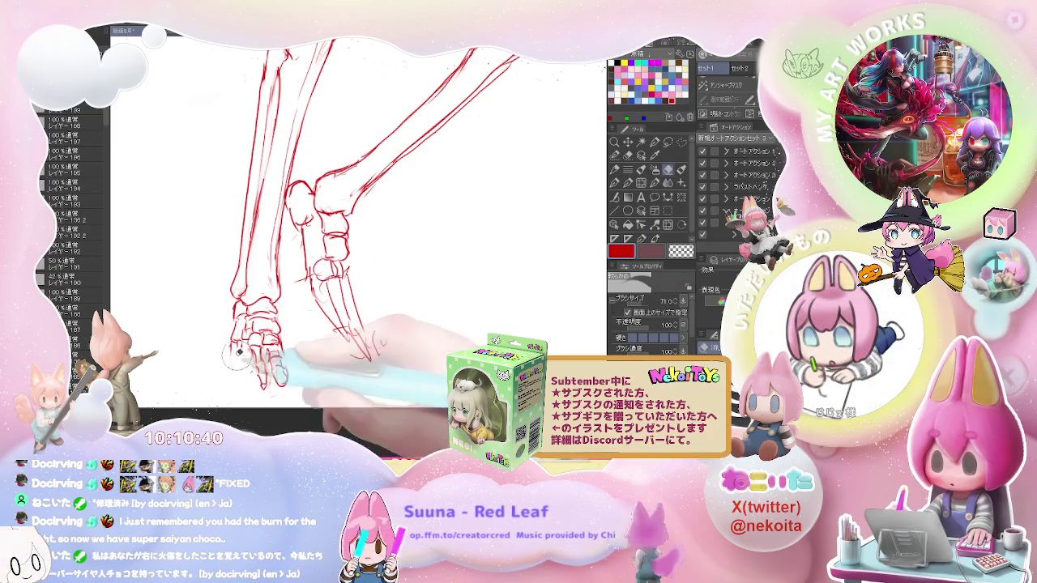
pyautogui.press('p')
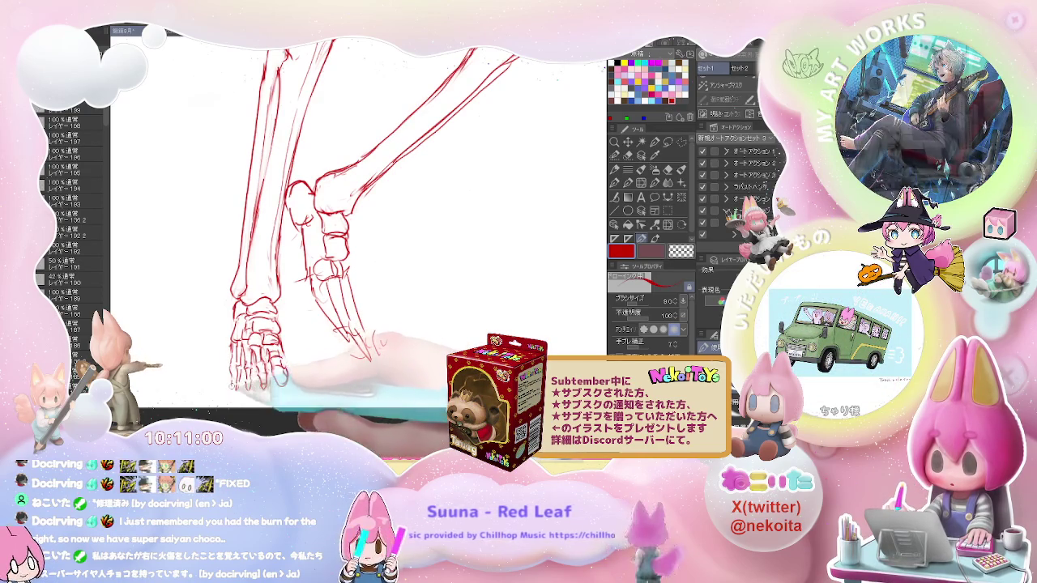
# Step: Shift the view to show both legs and rework the ankle bones
pyautogui.scroll(-1, 259, 377)
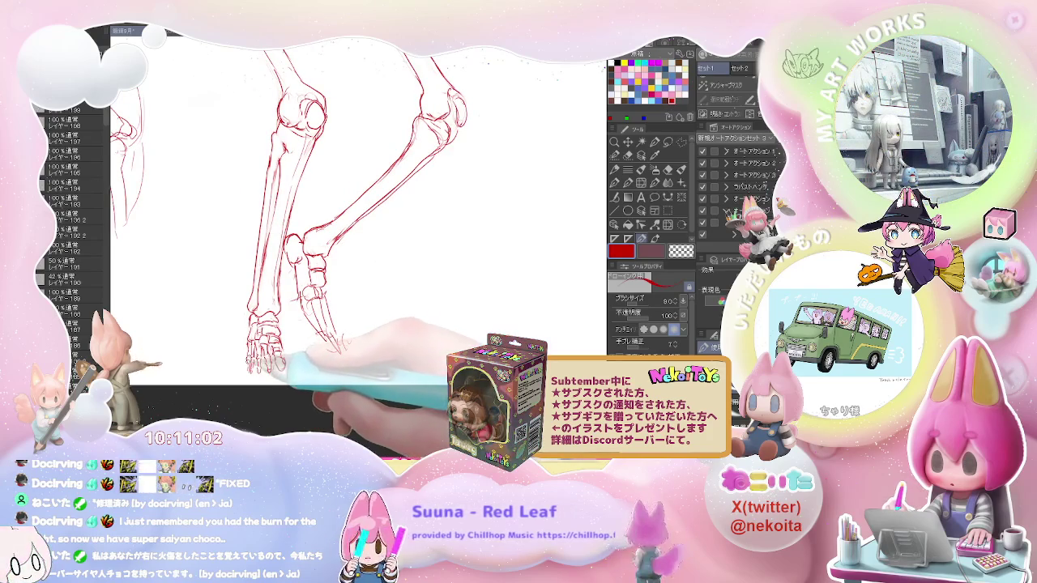
pyautogui.moveTo(329, 363); pyautogui.dragTo(224, 363)
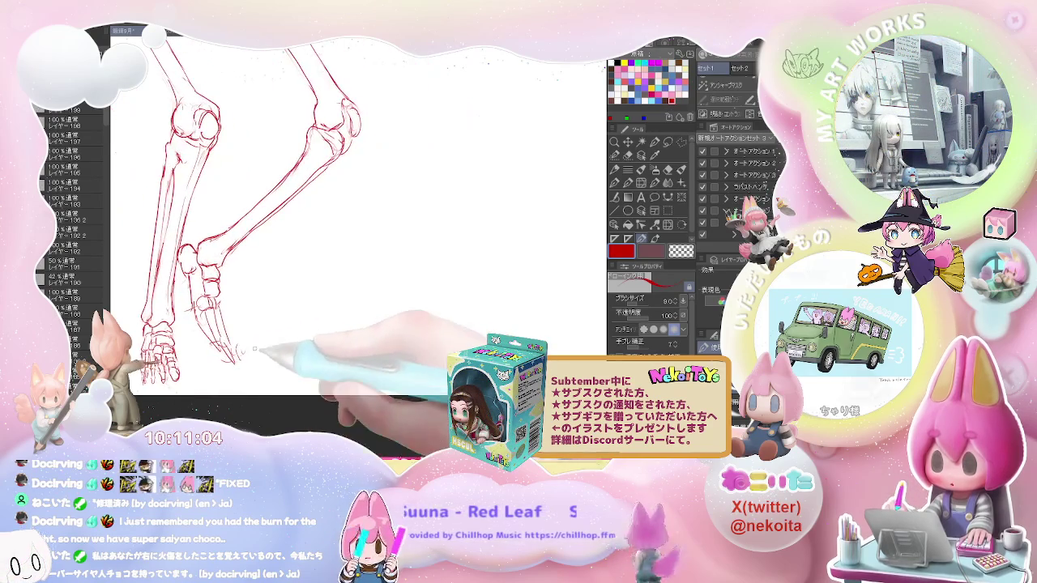
pyautogui.press('e')
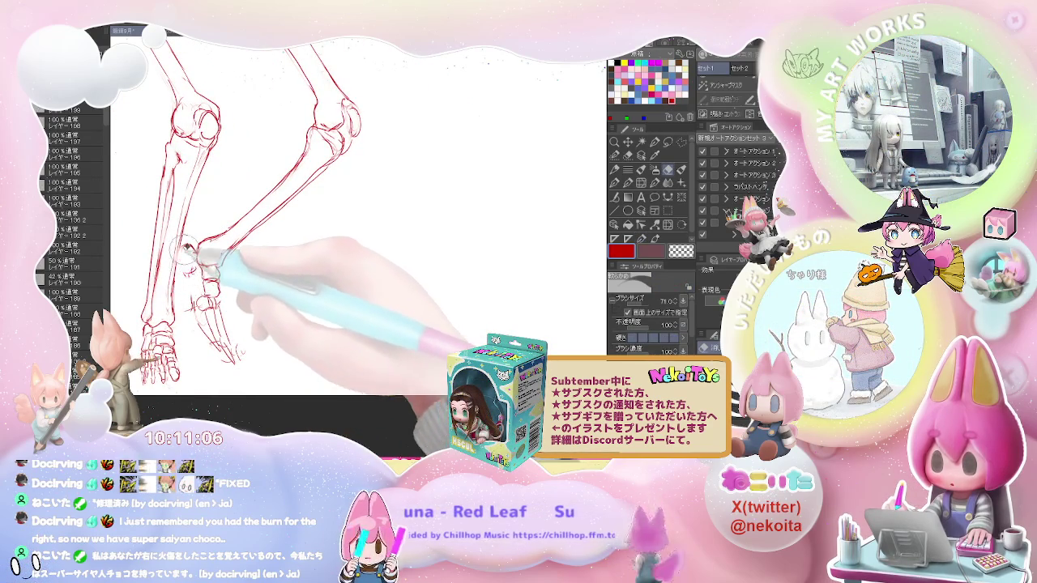
pyautogui.press('p')
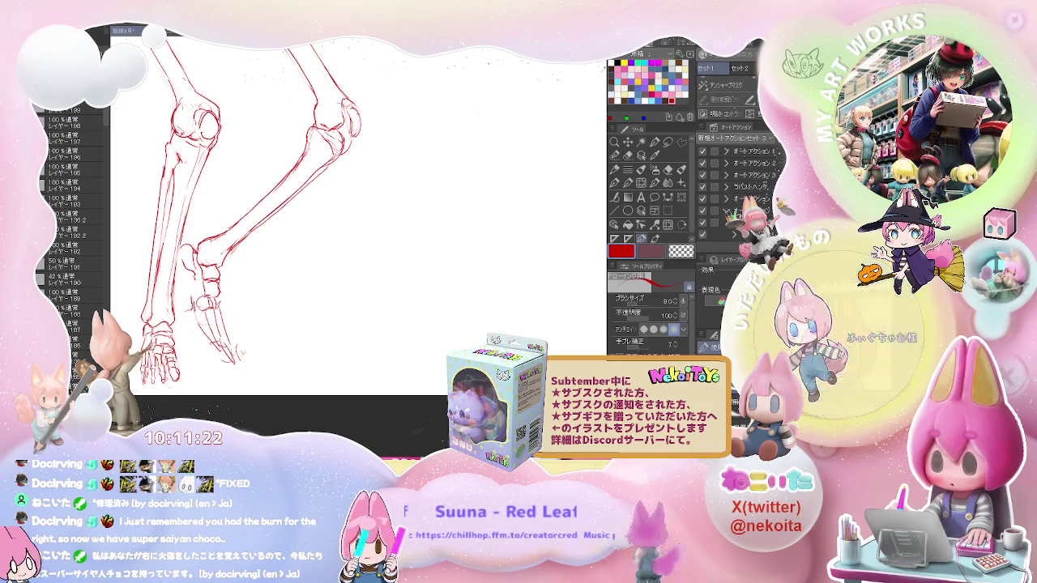
pyautogui.press('e')
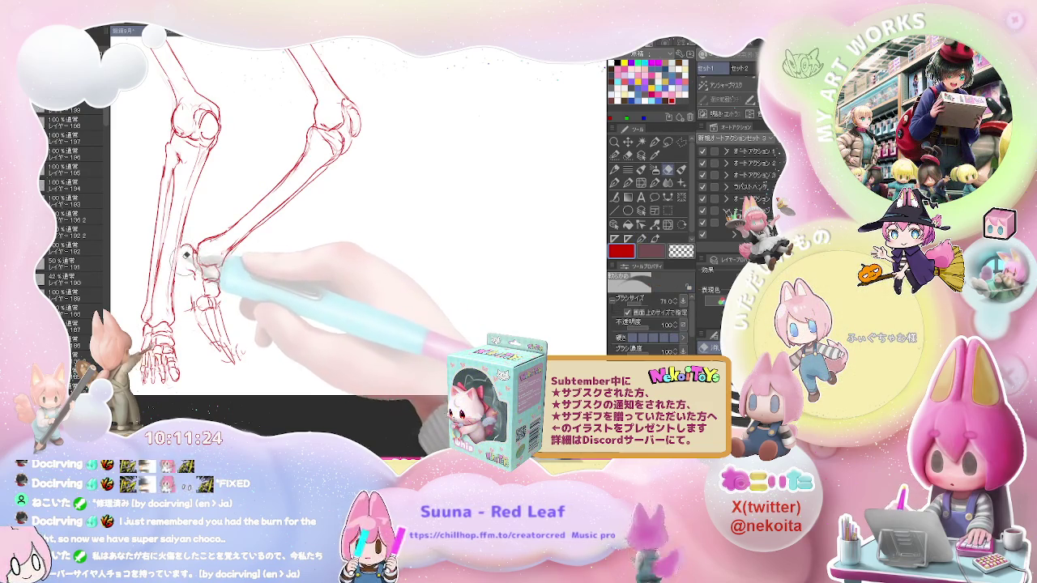
pyautogui.press('p')
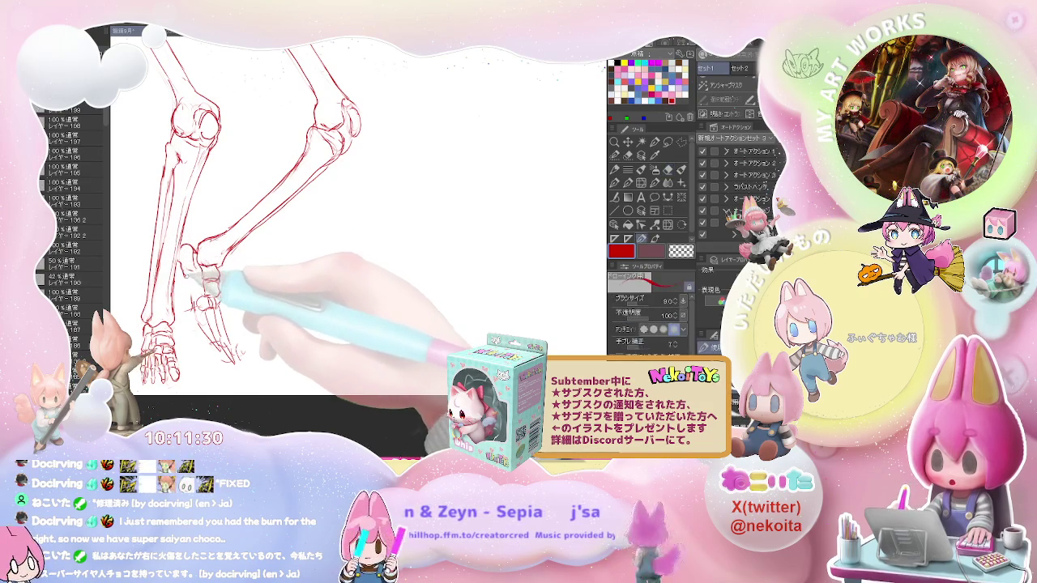
# Step: Redraw the ankle and heel lines, then zoom out to the whole skeleton
pyautogui.press('e')
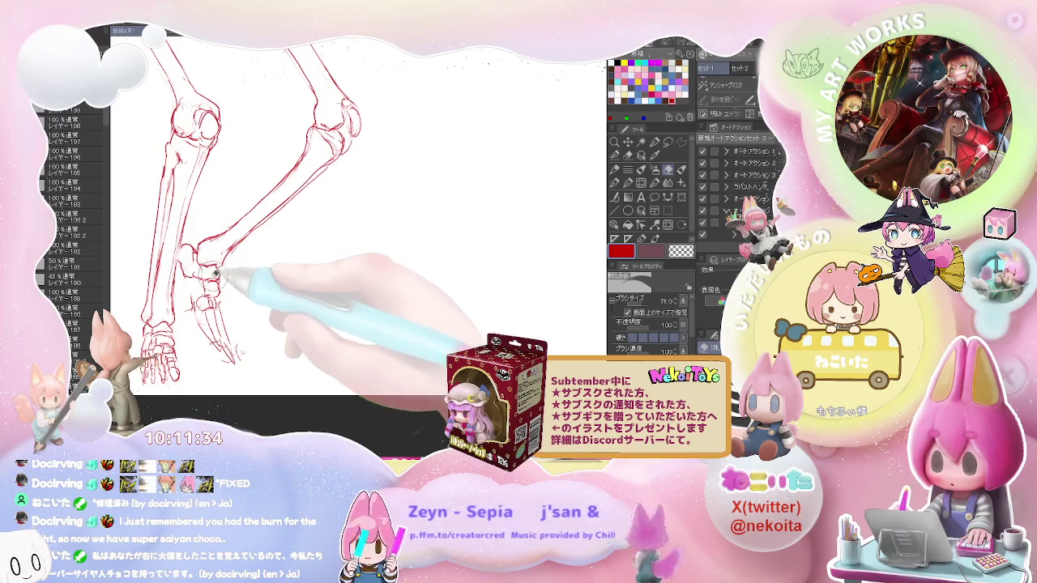
pyautogui.press('p')
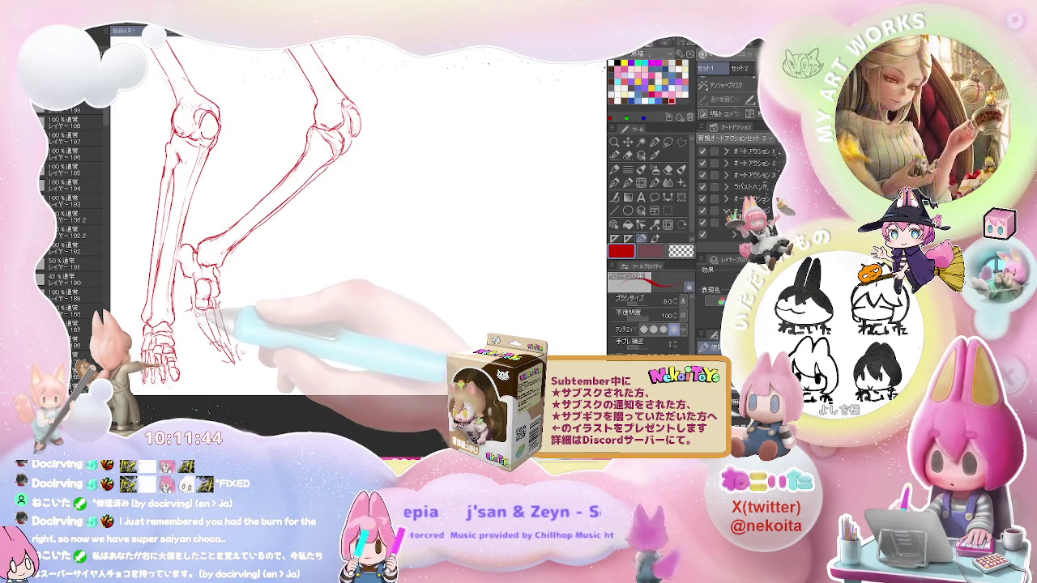
pyautogui.press('e')
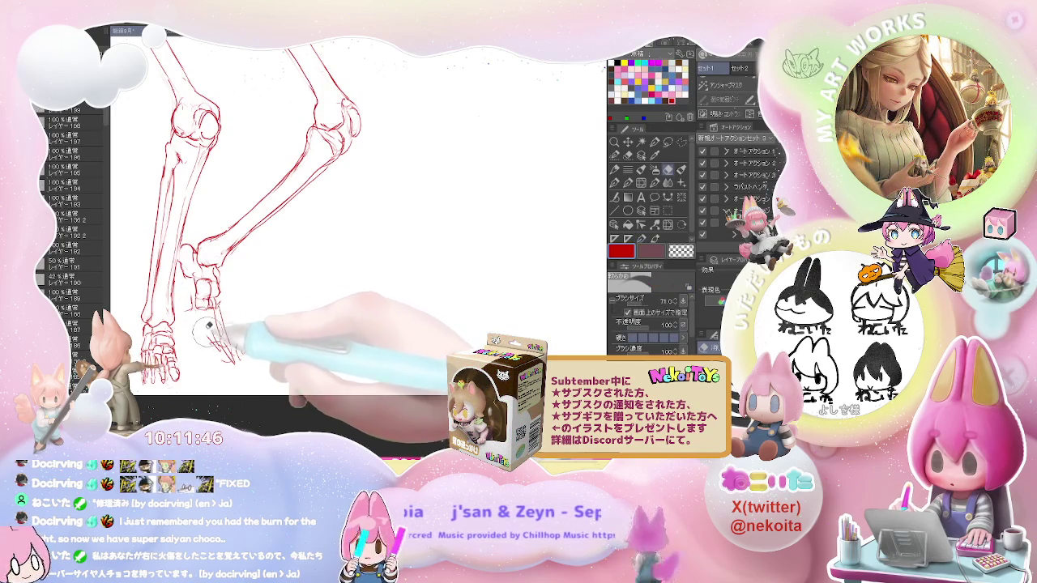
pyautogui.press('p')
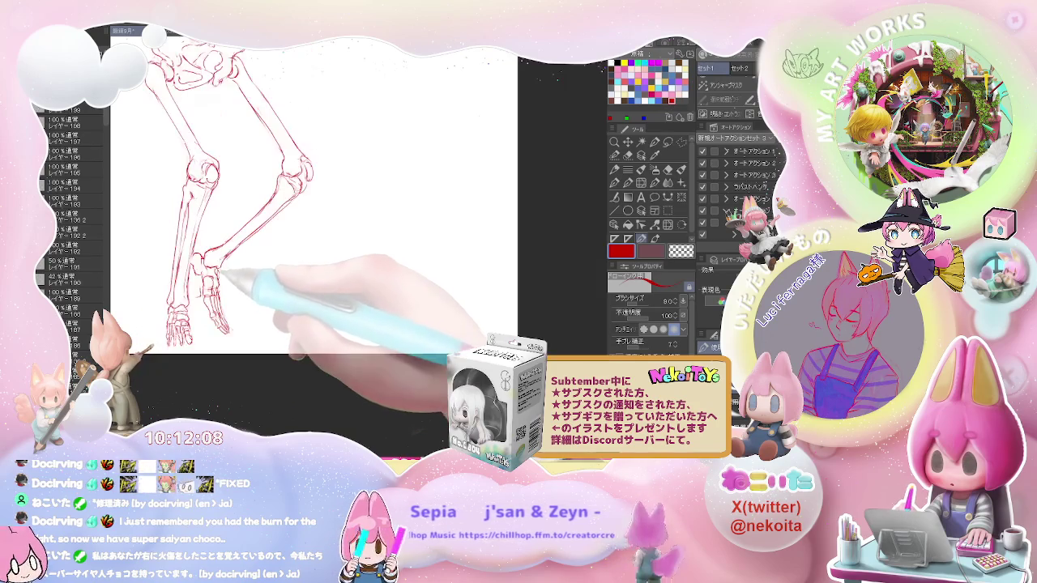
pyautogui.hotkey('ctrl', '-')
pyautogui.hotkey('ctrl', '-')
pyautogui.hotkey('ctrl', '-')
# Step: Zoom in and touch up the skull and ribcage lines with eraser and pen
pyautogui.hotkey('ctrl', '+')
pyautogui.hotkey('ctrl', '+')
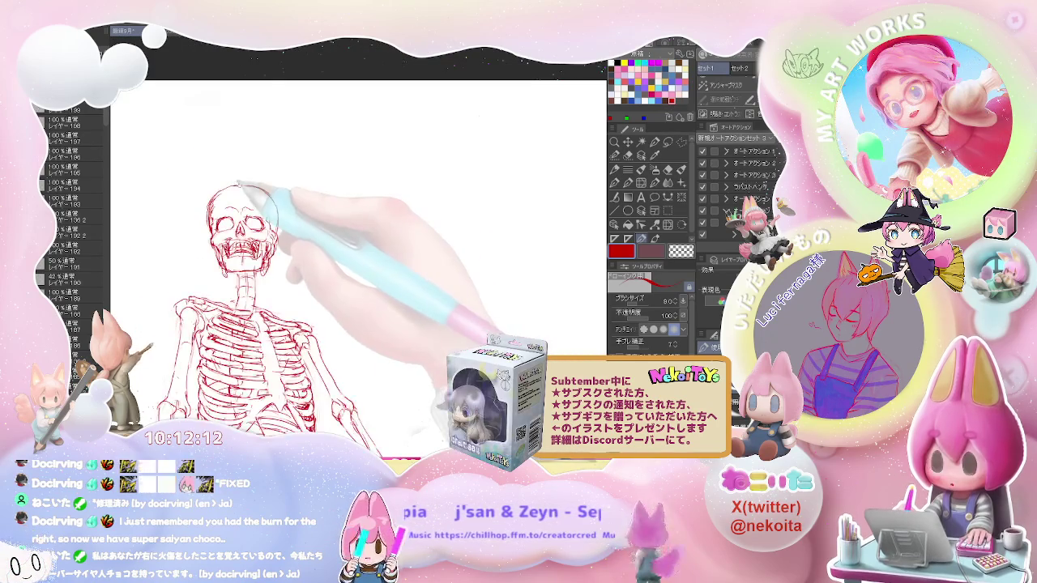
pyautogui.press('e')
pyautogui.hotkey('ctrl', '+')
pyautogui.hotkey('ctrl', '+')
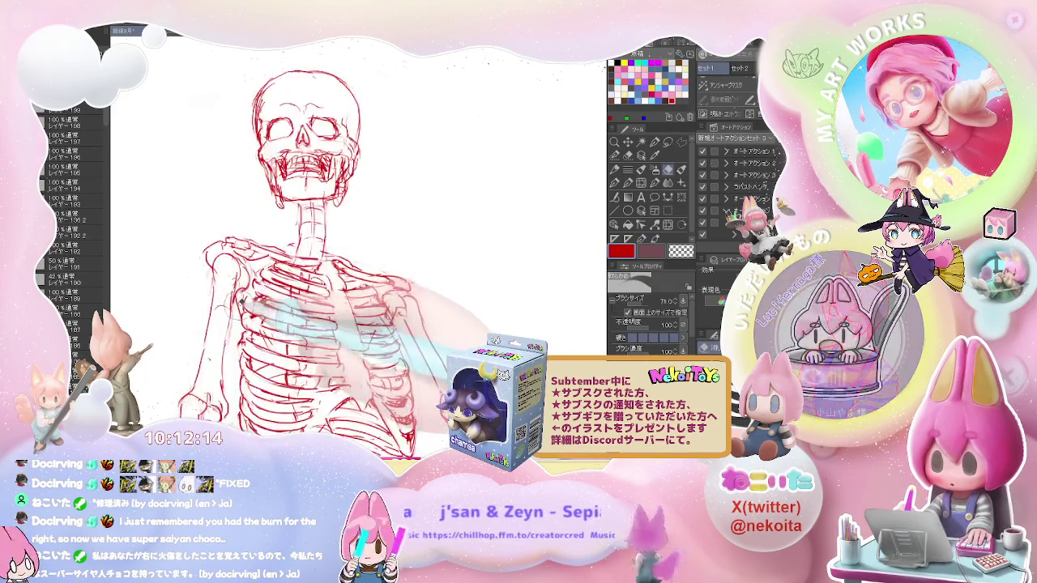
pyautogui.press('p')
pyautogui.hotkey('ctrl', '-')
pyautogui.hotkey('ctrl', '+')
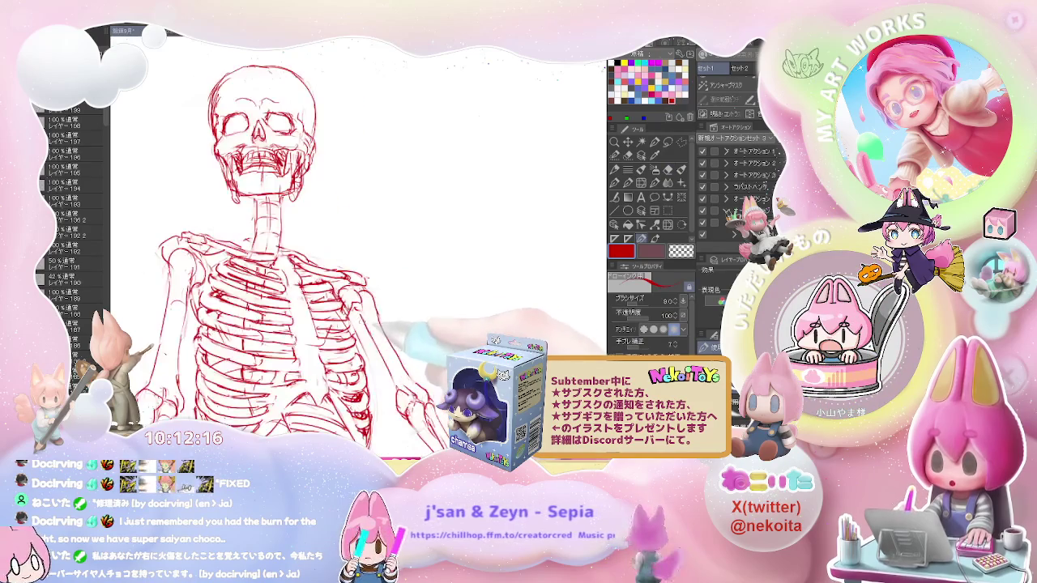
pyautogui.press('e')
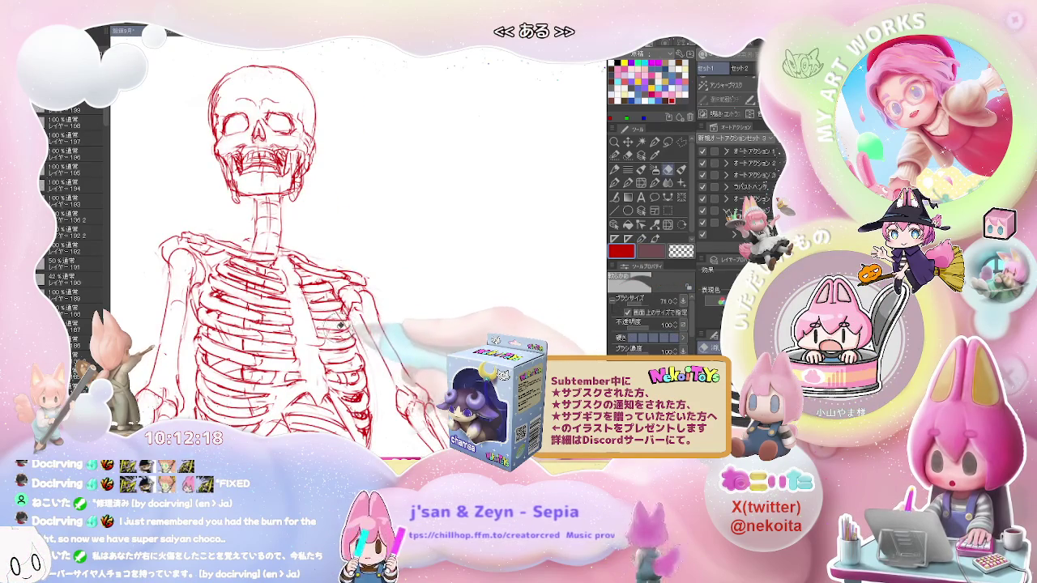
pyautogui.hotkey('ctrl', '-')
pyautogui.press('p')
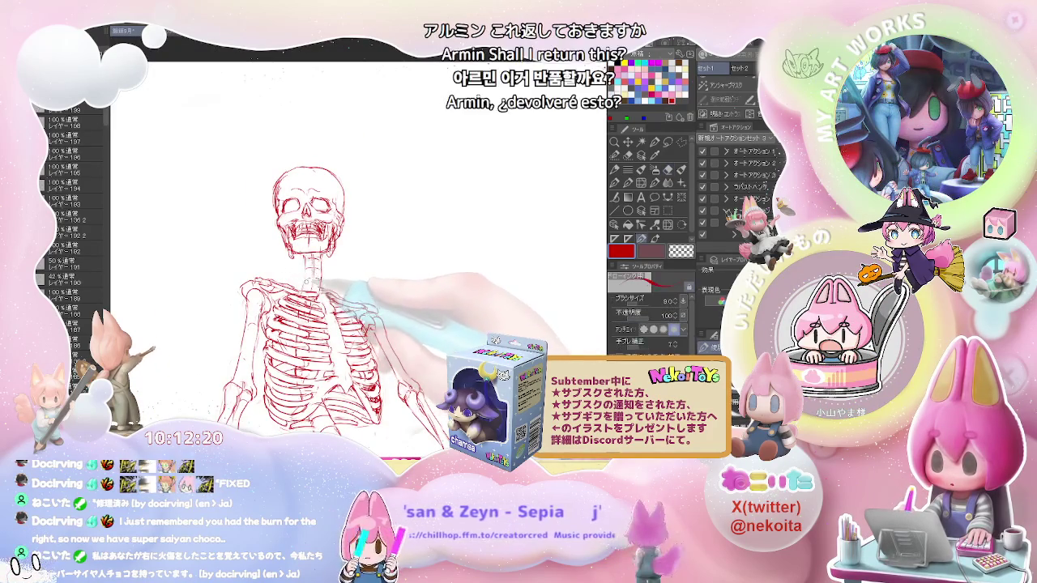
# Step: Zoom out and step the zoom in and out to check the full skeleton
pyautogui.hotkey('ctrl', '-')
pyautogui.hotkey('ctrl', '-')
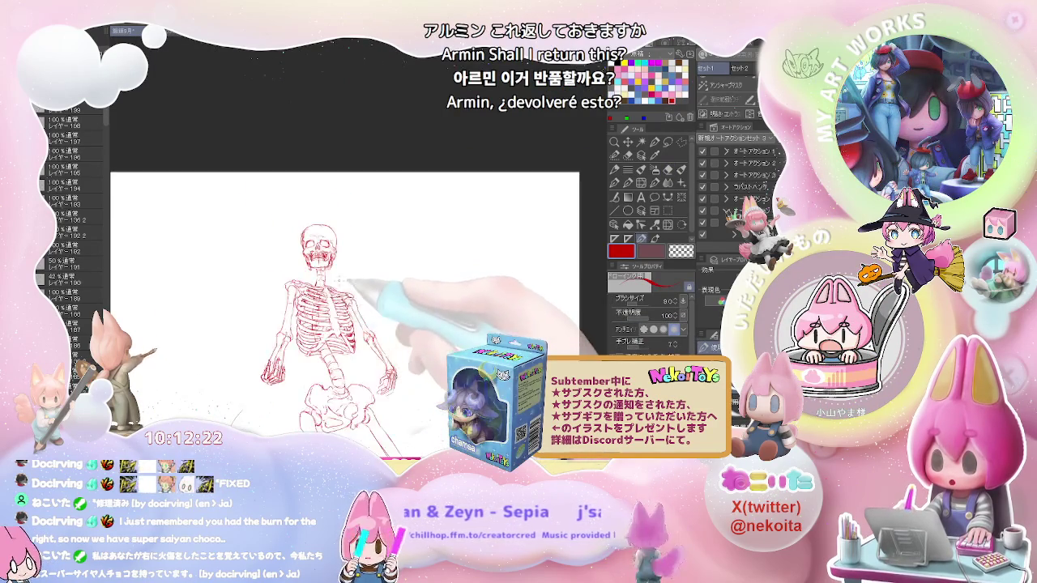
pyautogui.hotkey('ctrl', '-')
pyautogui.hotkey('ctrl', '+')
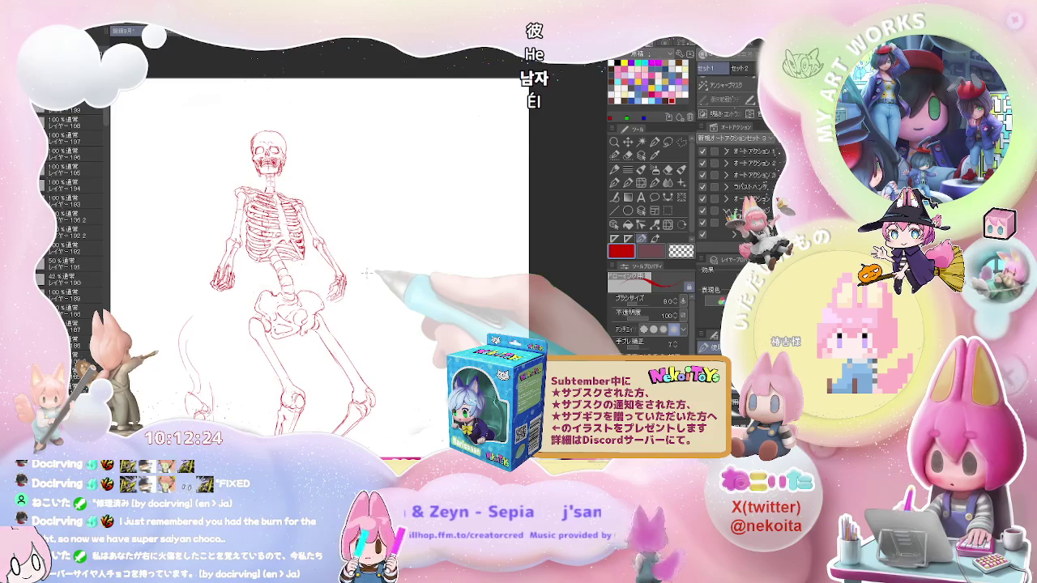
pyautogui.hotkey('ctrl', '-')
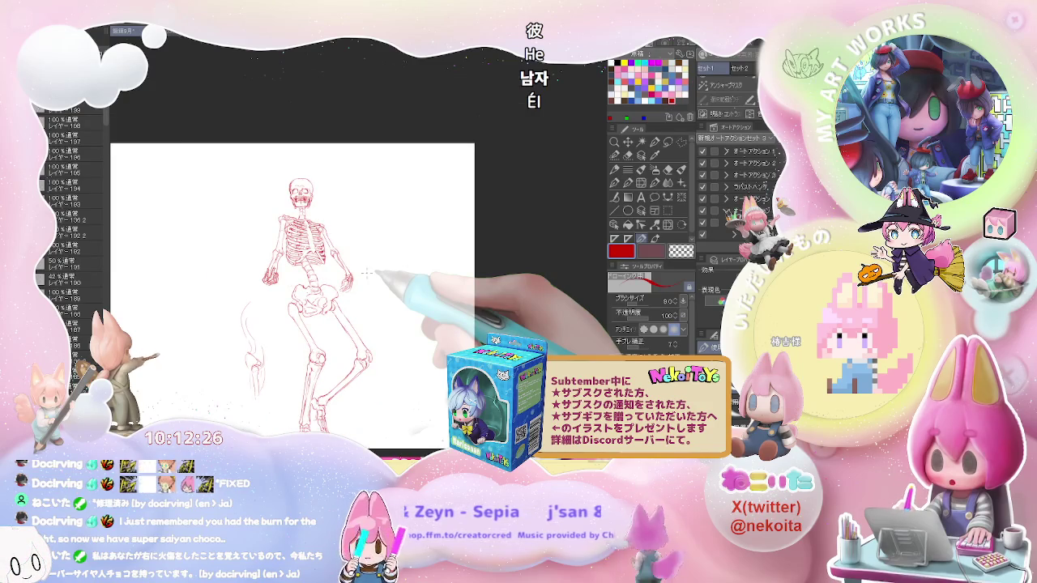
pyautogui.hotkey('ctrl', '-')
pyautogui.hotkey('ctrl', '+')
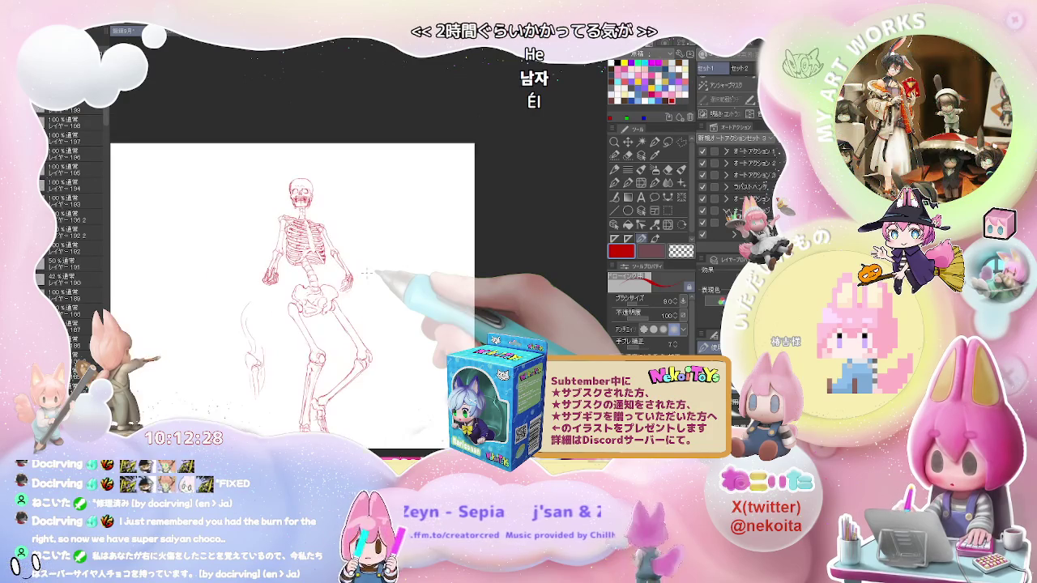
pyautogui.hotkey('ctrl', '+')
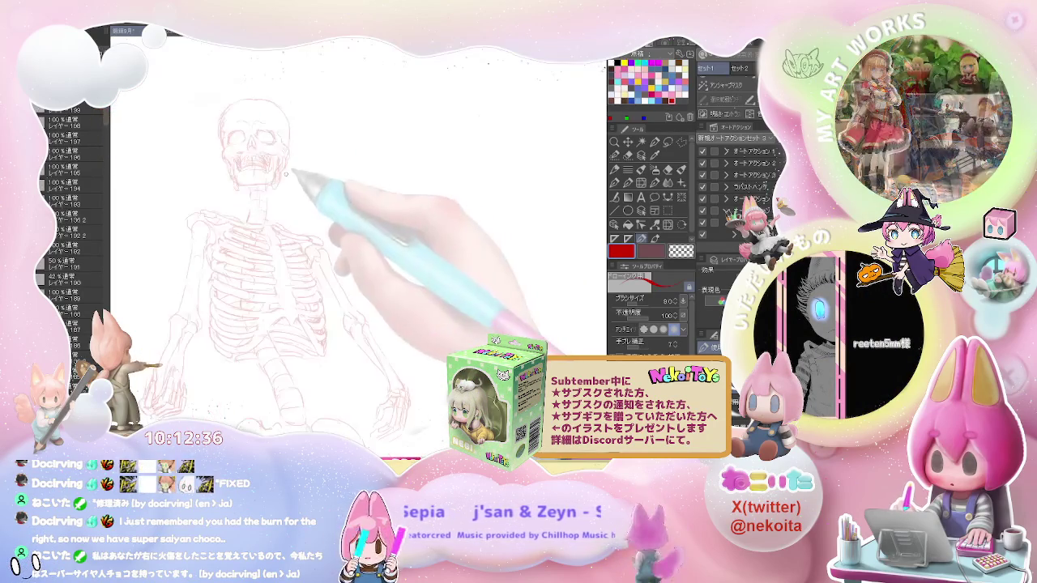
# Step: Switch the drawing colour to blue and add a new layer above the faded skeleton sketch
pyautogui.hotkey('ctrl', '+')
pyautogui.hotkey('ctrl', '+')
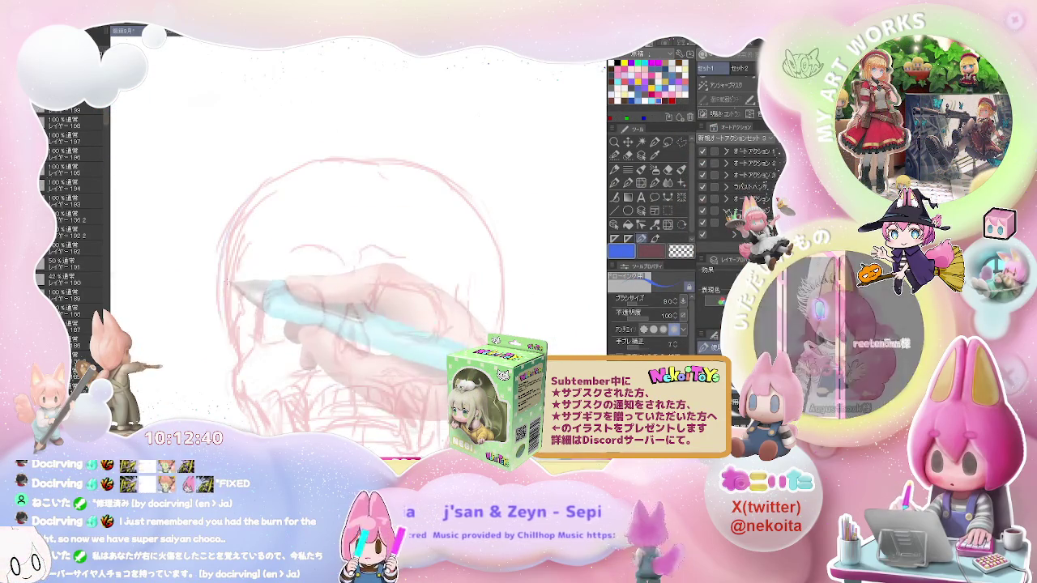
pyautogui.hotkey('ctrl', 'shift', 'n')
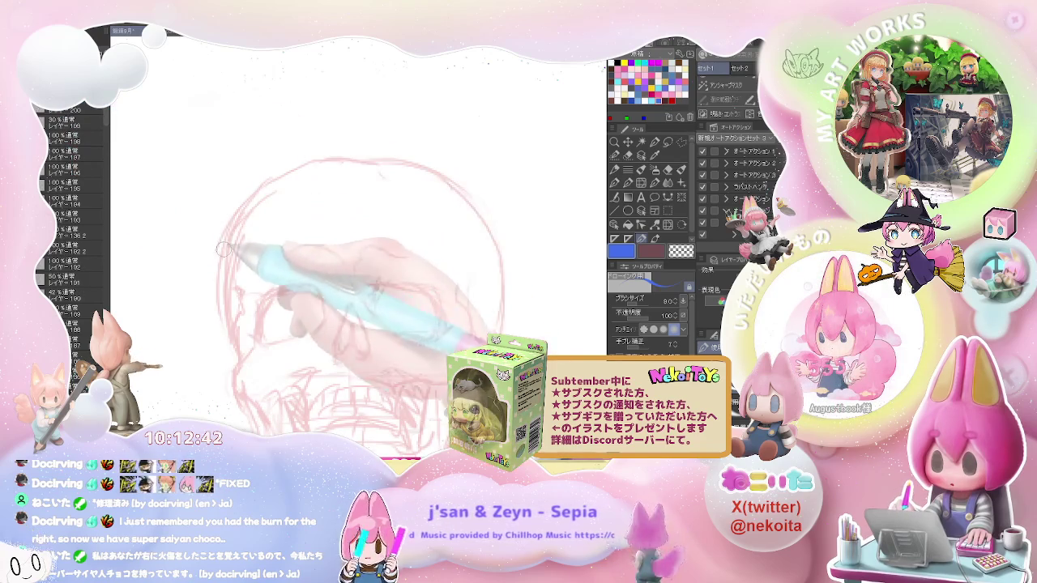
pyautogui.hotkey('ctrl', '-')
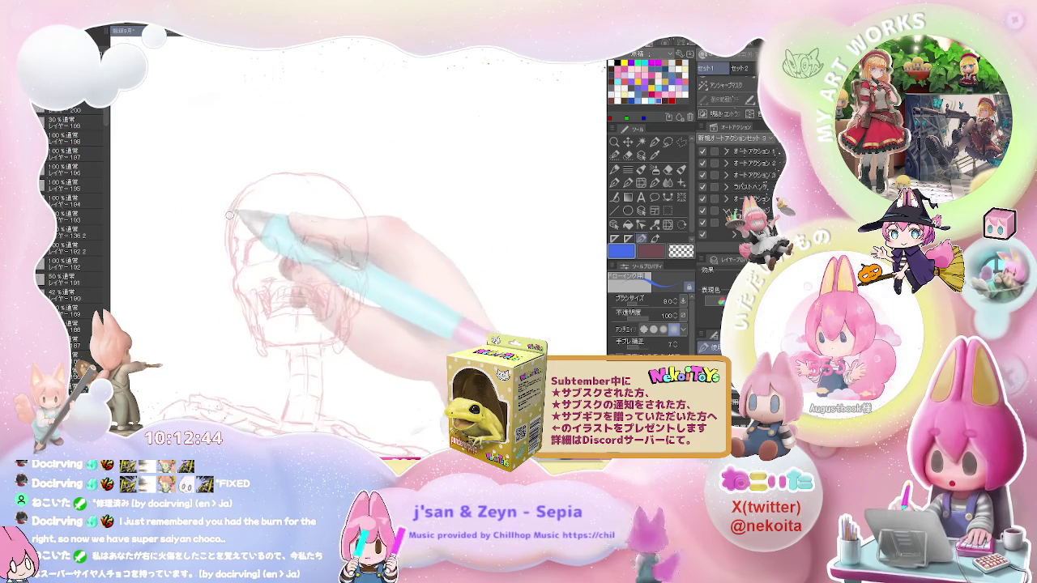
# Step: Draw the blue head outline: upper-left curve, over the top and right, then down the lower left
pyautogui.moveTo(224, 272)
pyautogui.mouseDown()
pyautogui.moveTo(285, 170)
pyautogui.moveTo(318, 172)
pyautogui.mouseUp()
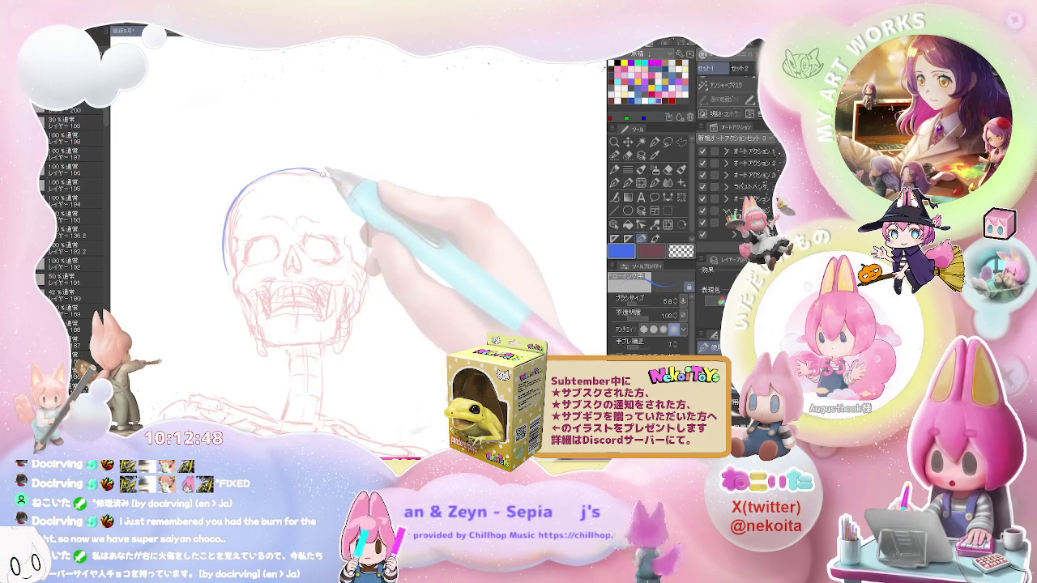
pyautogui.moveTo(319, 172); pyautogui.dragTo(371, 243)
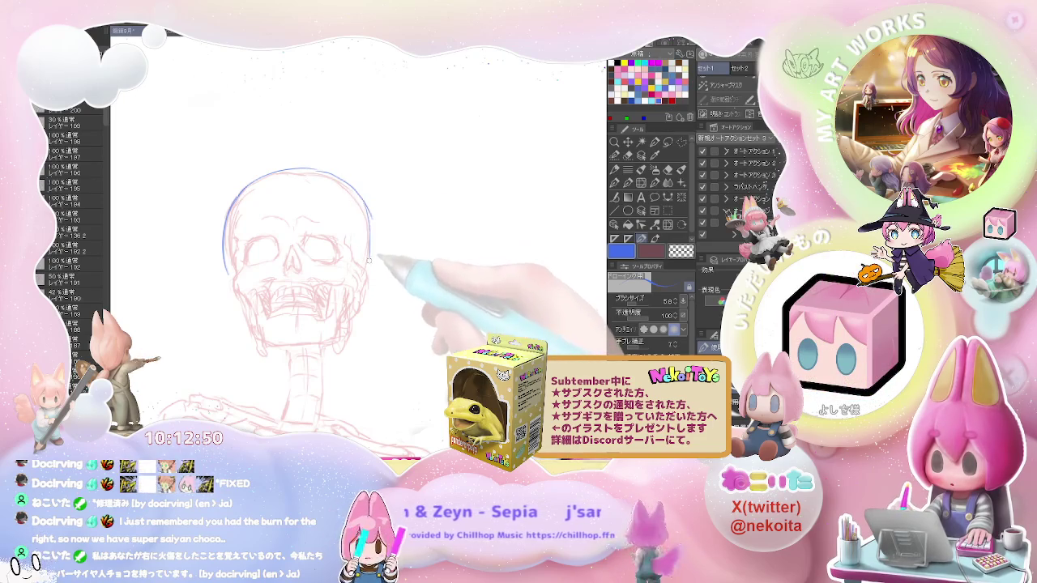
pyautogui.moveTo(223, 272); pyautogui.dragTo(231, 304)
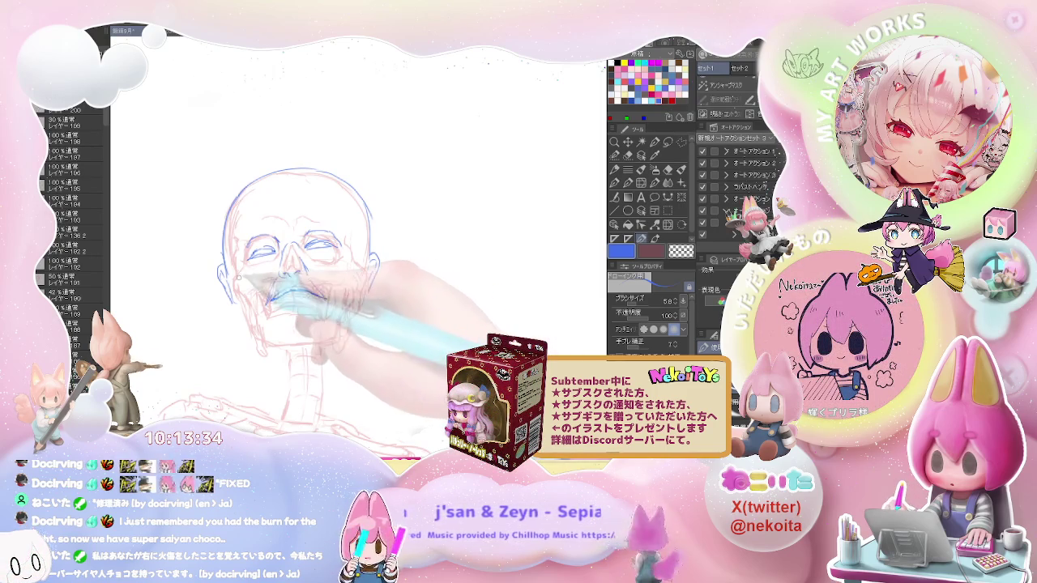
# Step: Draw the blue jaw line around the chin and the left side of the neck
pyautogui.moveTo(239, 312); pyautogui.dragTo(283, 348)
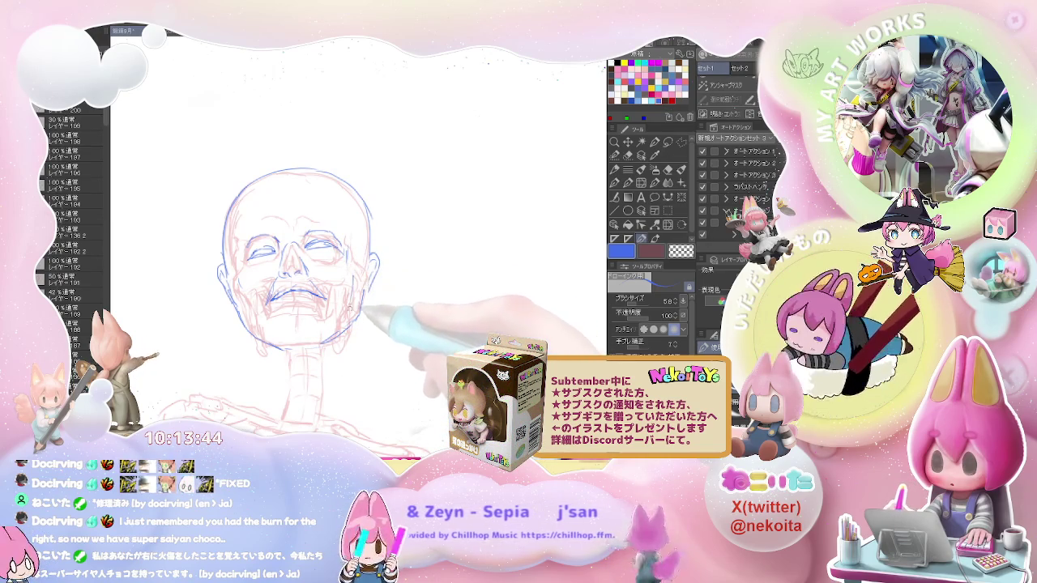
pyautogui.press('e')
pyautogui.press('p')
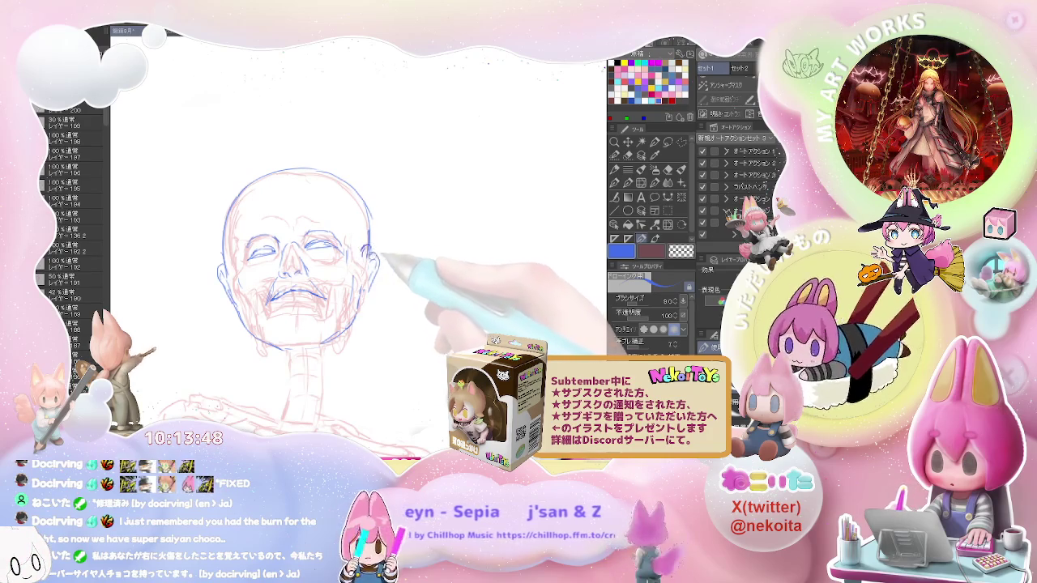
pyautogui.press('e')
pyautogui.press('p')
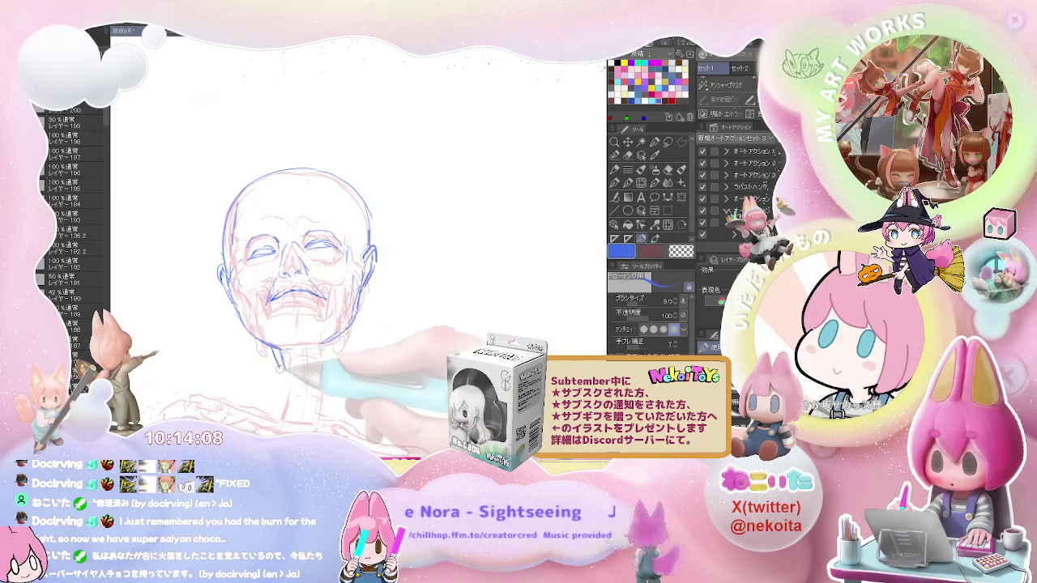
pyautogui.press('e')
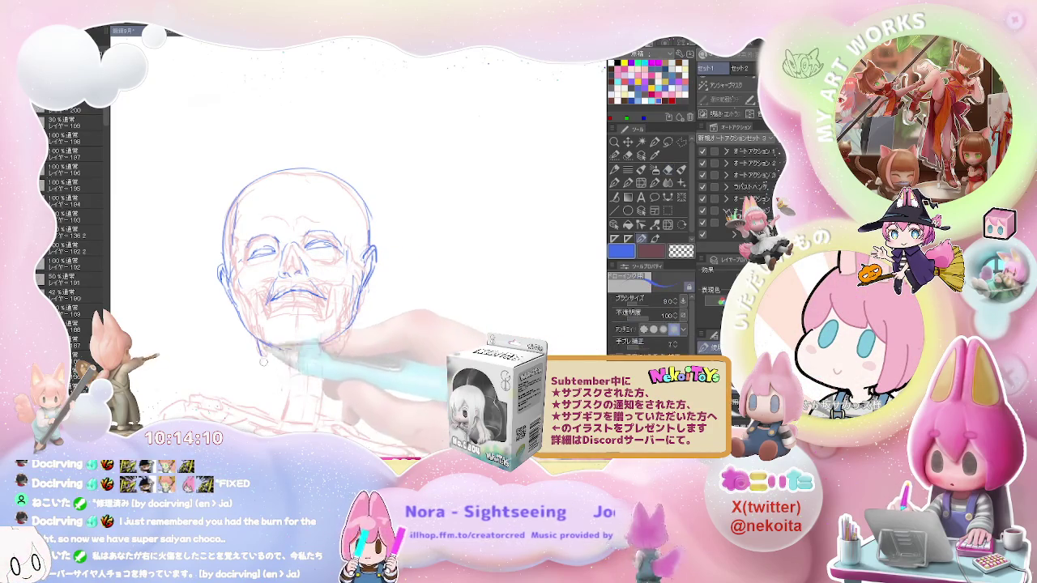
pyautogui.moveTo(261, 344); pyautogui.dragTo(275, 417)
pyautogui.press('p')
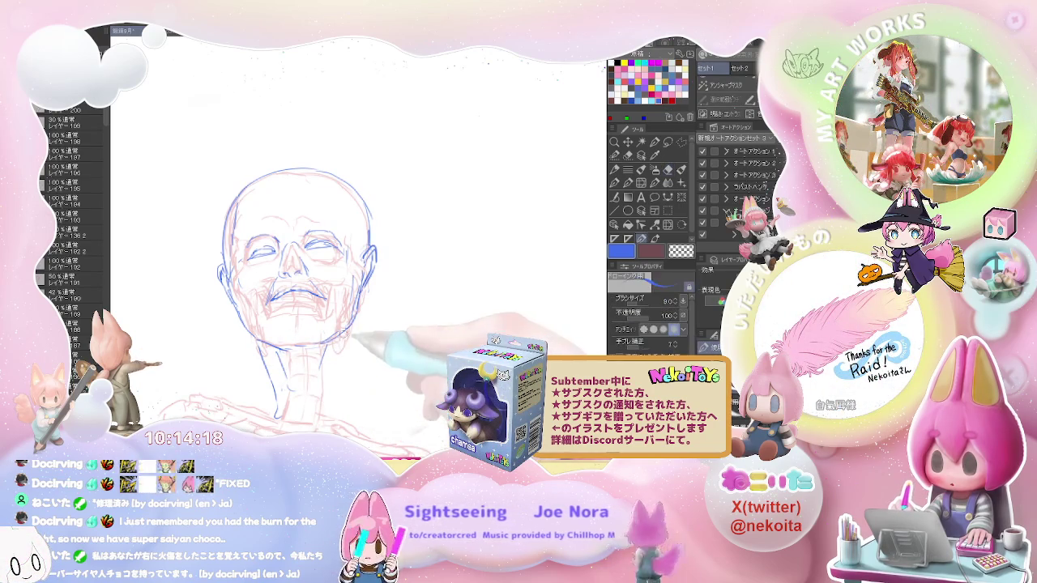
# Step: Extend the blue neck line down toward the collarbone, touching it up with the eraser
pyautogui.scroll(-5, 329, 411)
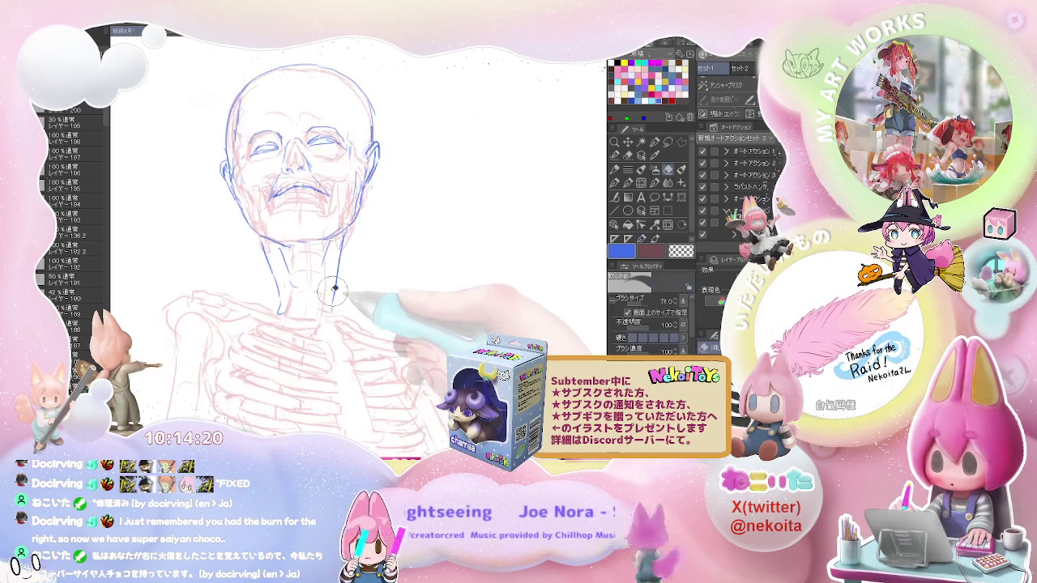
pyautogui.moveTo(347, 285); pyautogui.dragTo(354, 339)
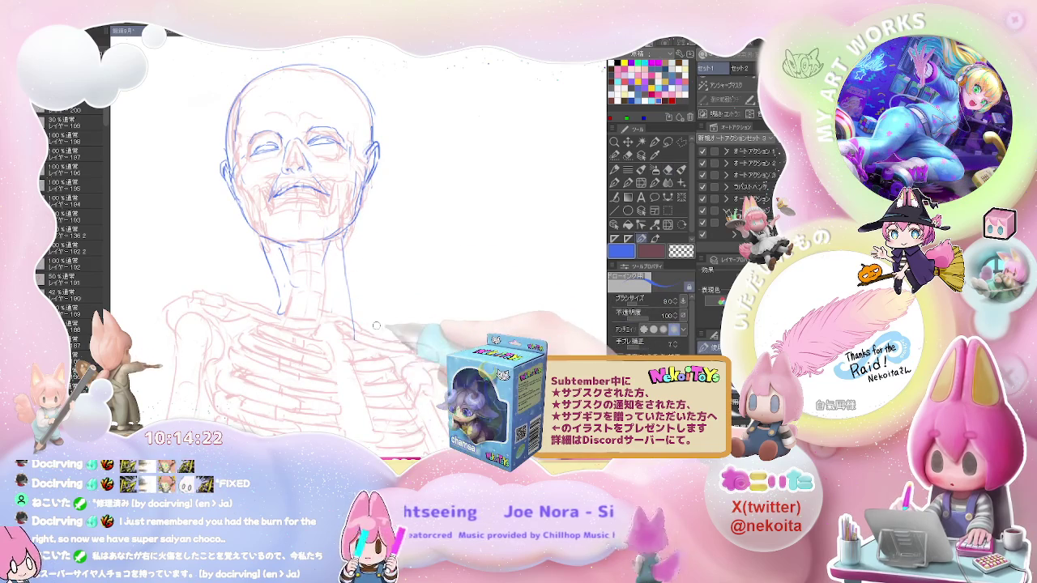
pyautogui.press('e')
pyautogui.press('p')
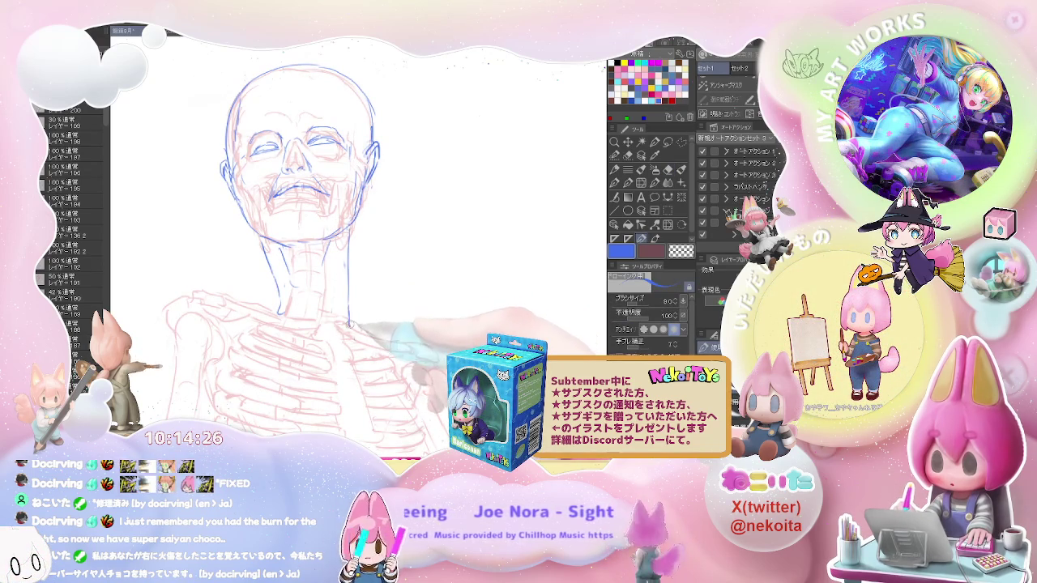
pyautogui.press('e')
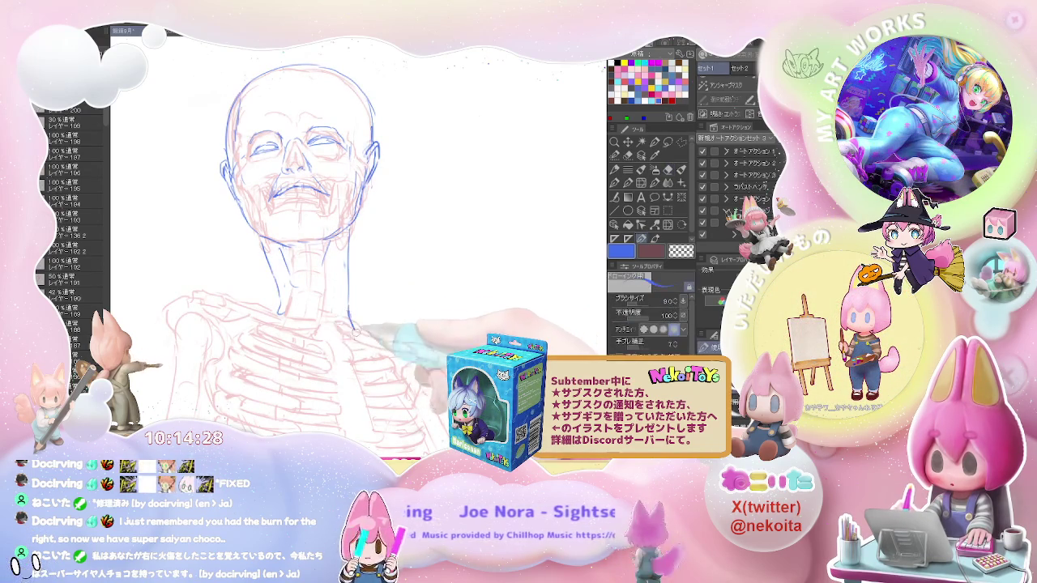
pyautogui.press('p')
pyautogui.press('e')
pyautogui.press('p')
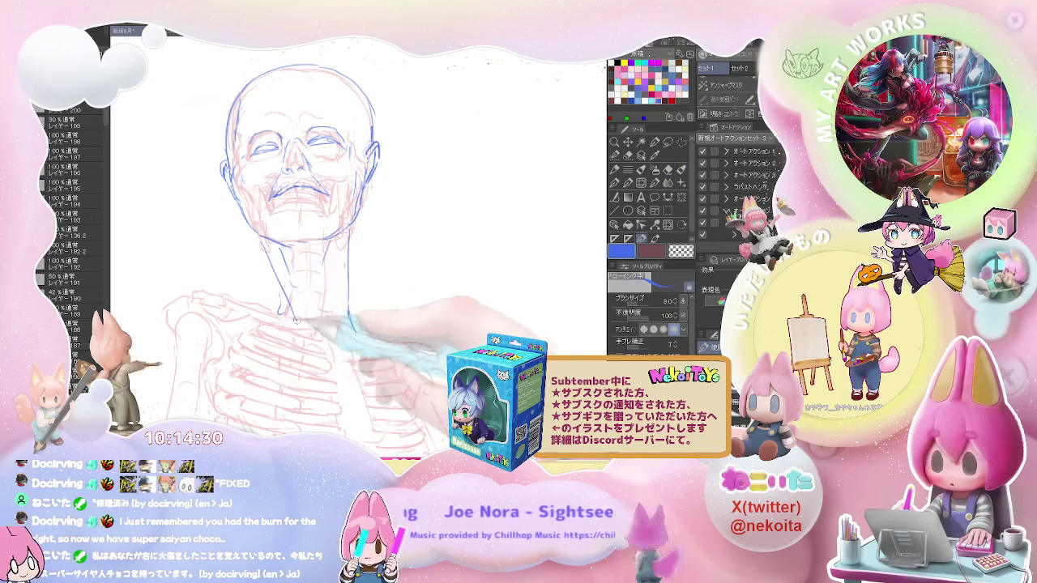
pyautogui.press('e')
pyautogui.press('p')
# Step: Draw the right side of the neck toward the chest and the left neck line toward the collar
pyautogui.moveTo(295, 282); pyautogui.dragTo(319, 318)
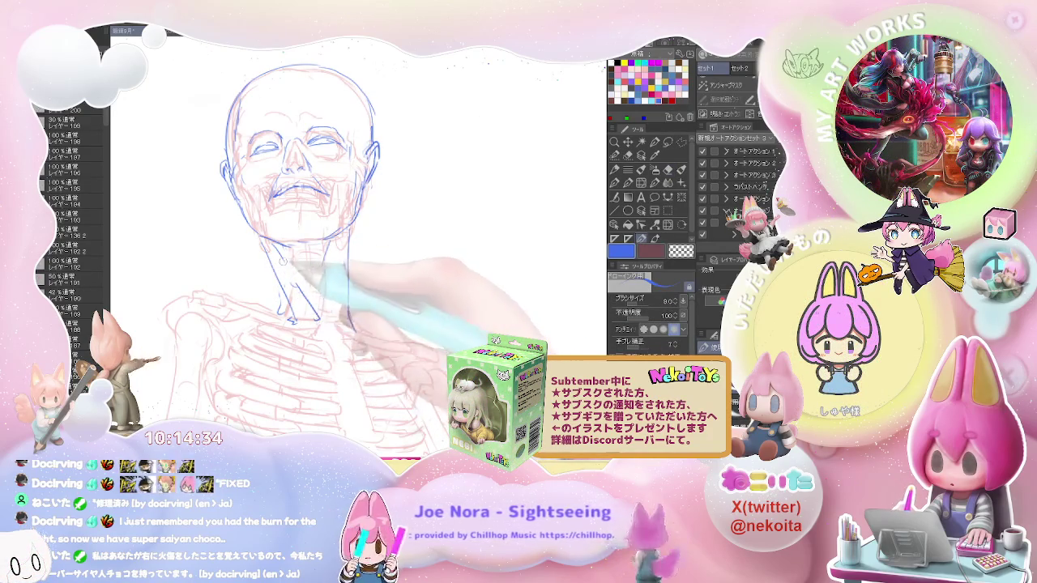
pyautogui.press('e')
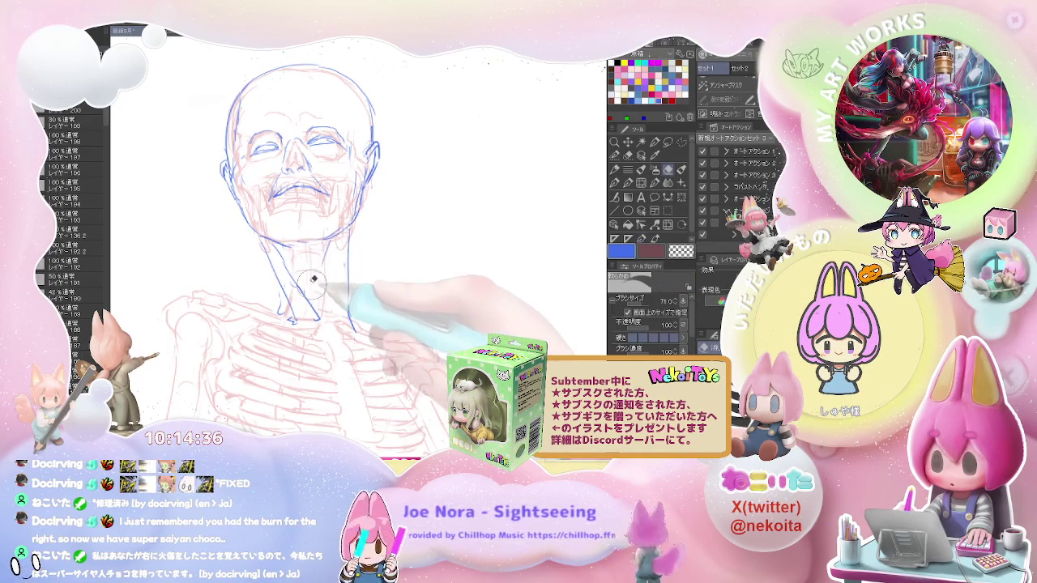
pyautogui.press('p')
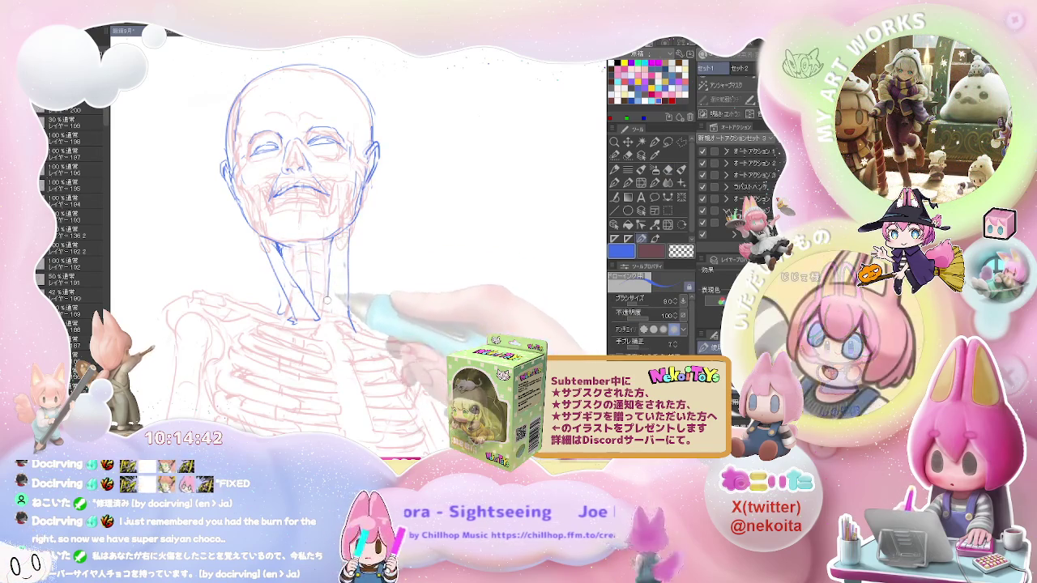
pyautogui.press('e')
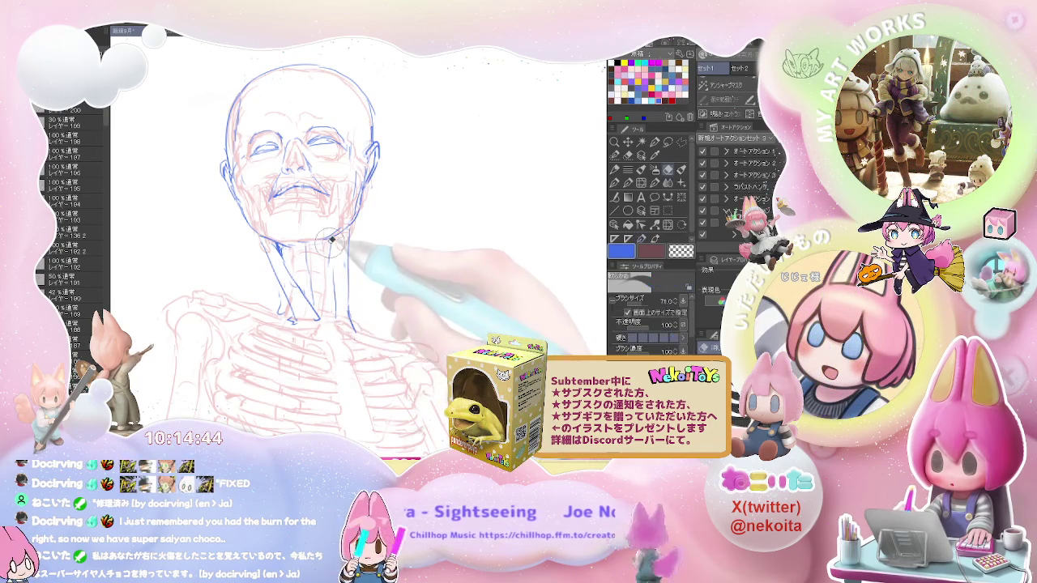
pyautogui.press('p')
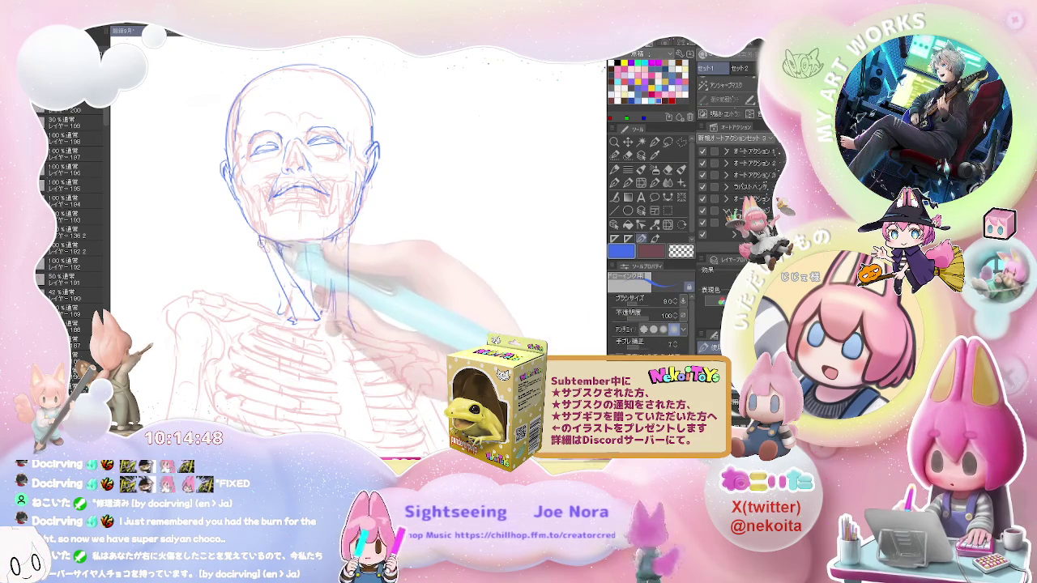
pyautogui.moveTo(292, 320)
pyautogui.mouseDown()
pyautogui.moveTo(273, 285)
pyautogui.moveTo(272, 316)
pyautogui.mouseUp()
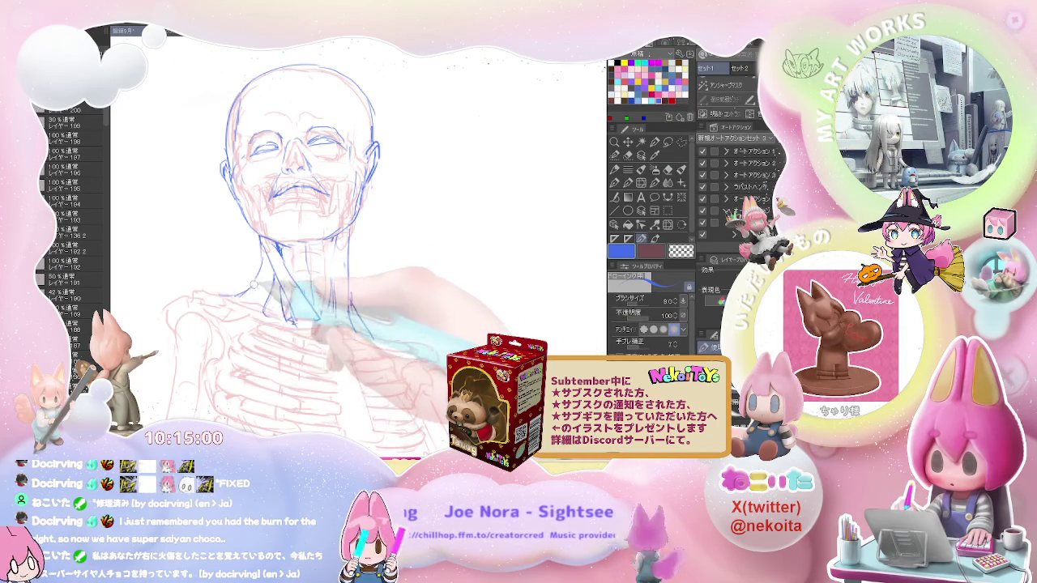
# Step: Draw the blue shoulder line to the left of the neck
pyautogui.press('e')
pyautogui.press('p')
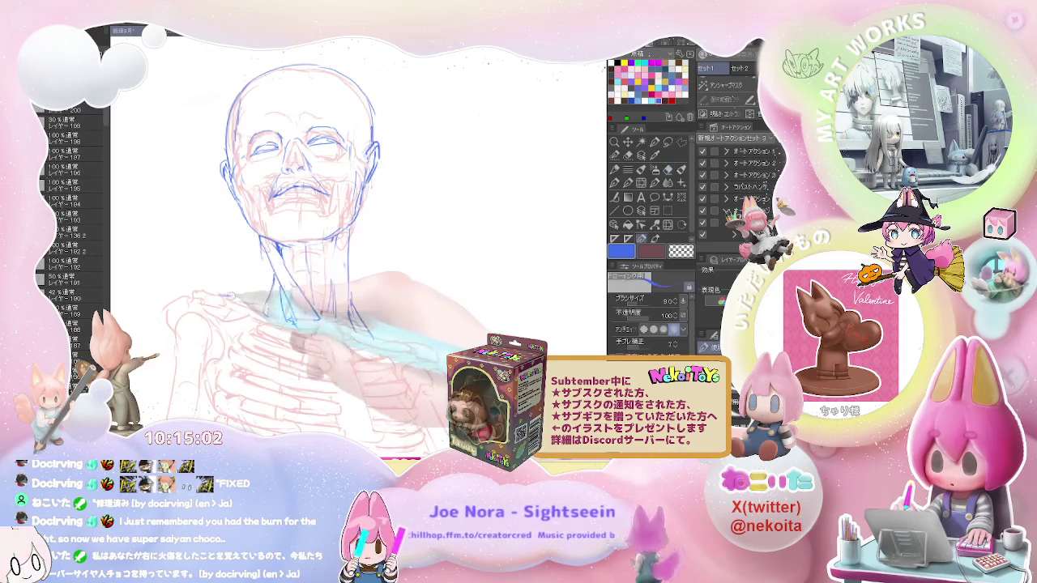
pyautogui.moveTo(270, 273); pyautogui.dragTo(230, 297)
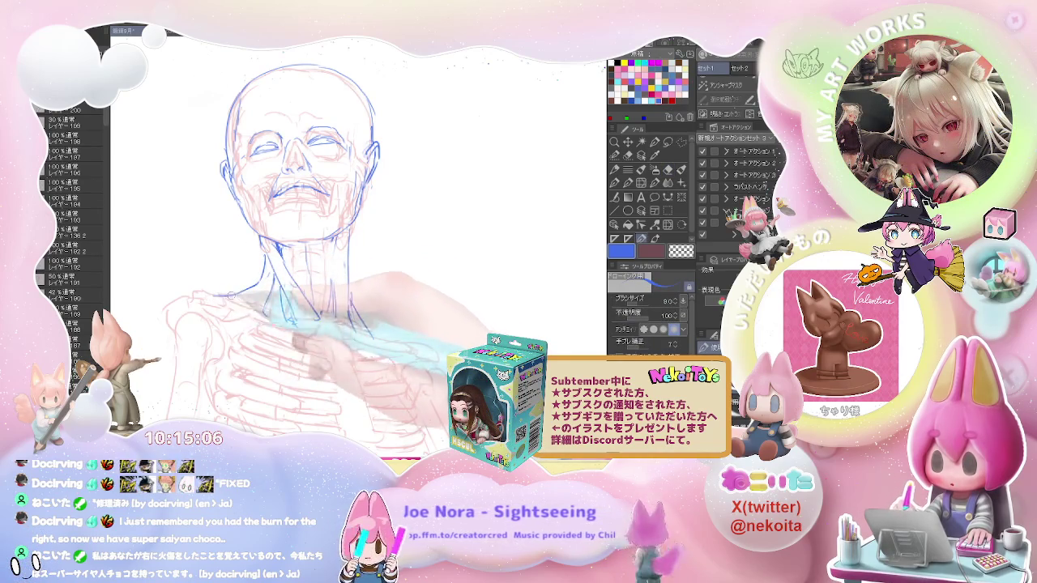
pyautogui.press('e')
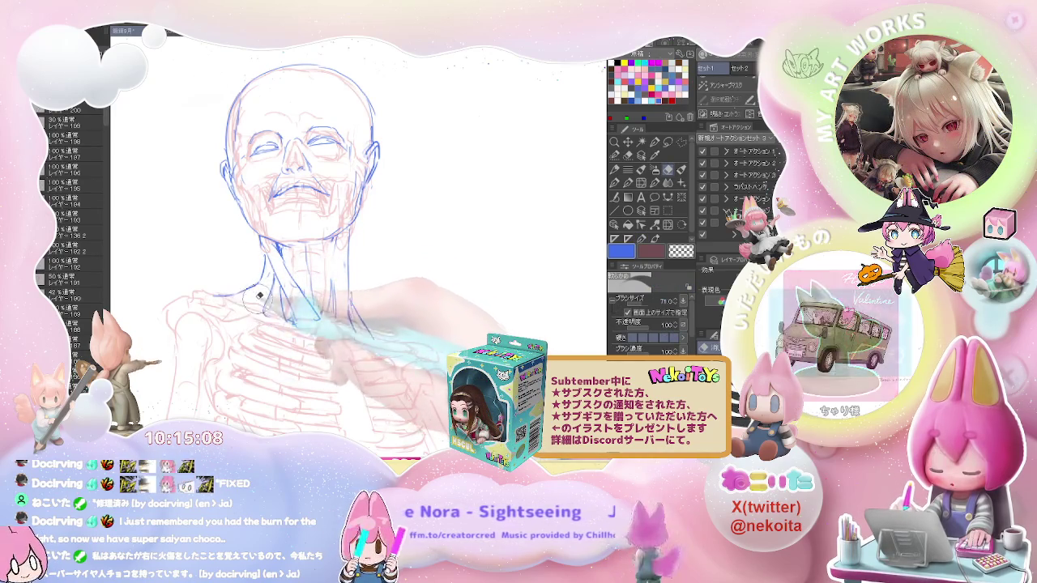
pyautogui.press('p')
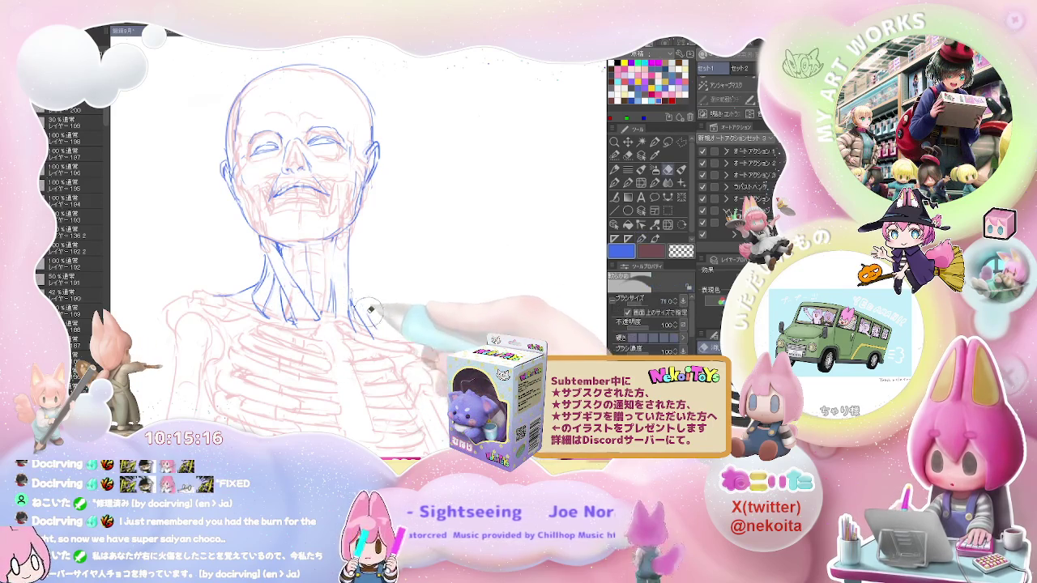
# Step: Extend the right neck-to-shoulder line down and right, clean it up, and zoom out to check
pyautogui.moveTo(375, 323); pyautogui.dragTo(394, 331)
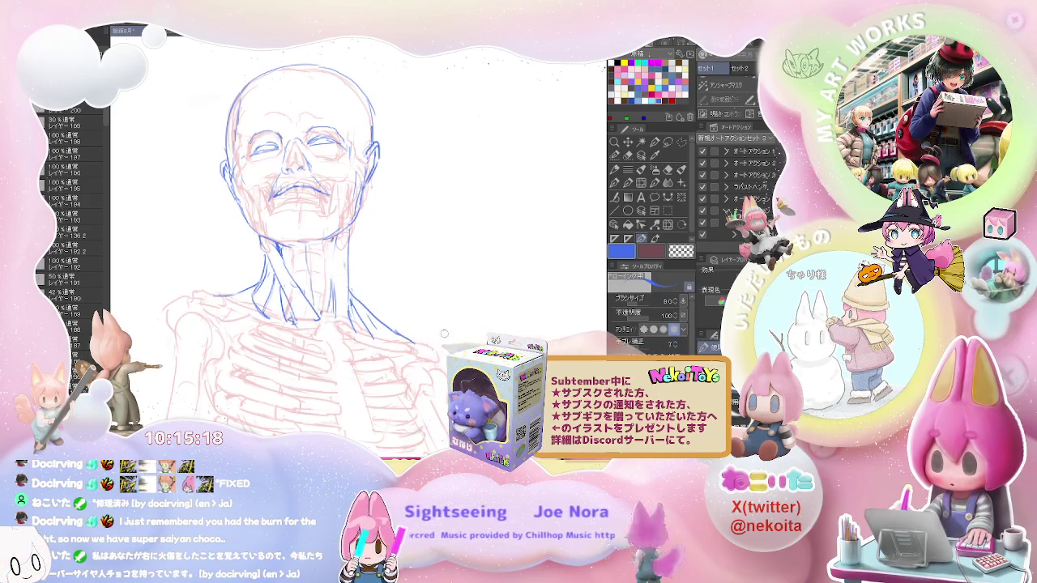
pyautogui.press('e')
pyautogui.press('p')
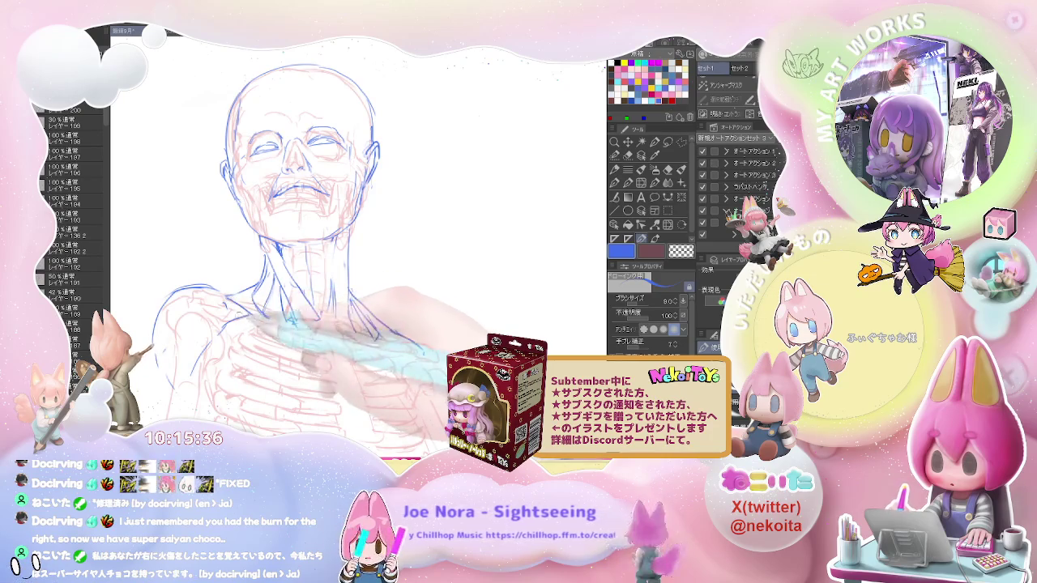
pyautogui.press('e')
pyautogui.press('p')
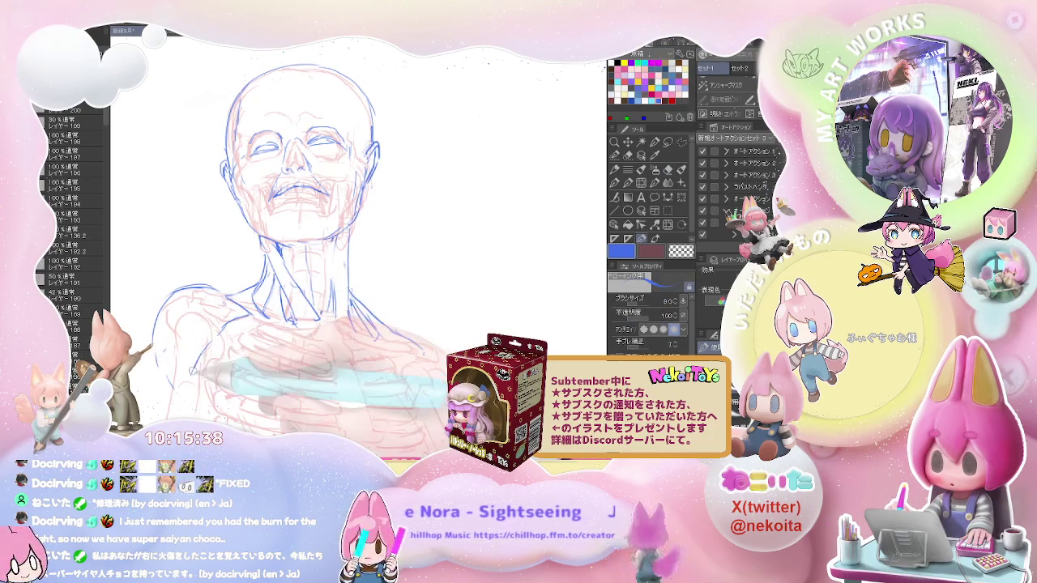
pyautogui.press('e')
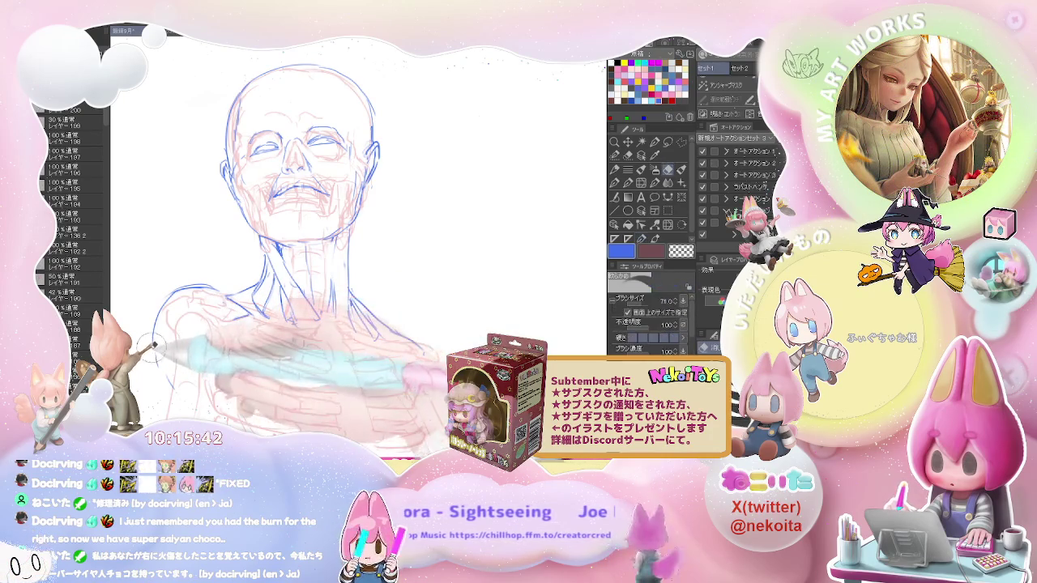
pyautogui.press('p')
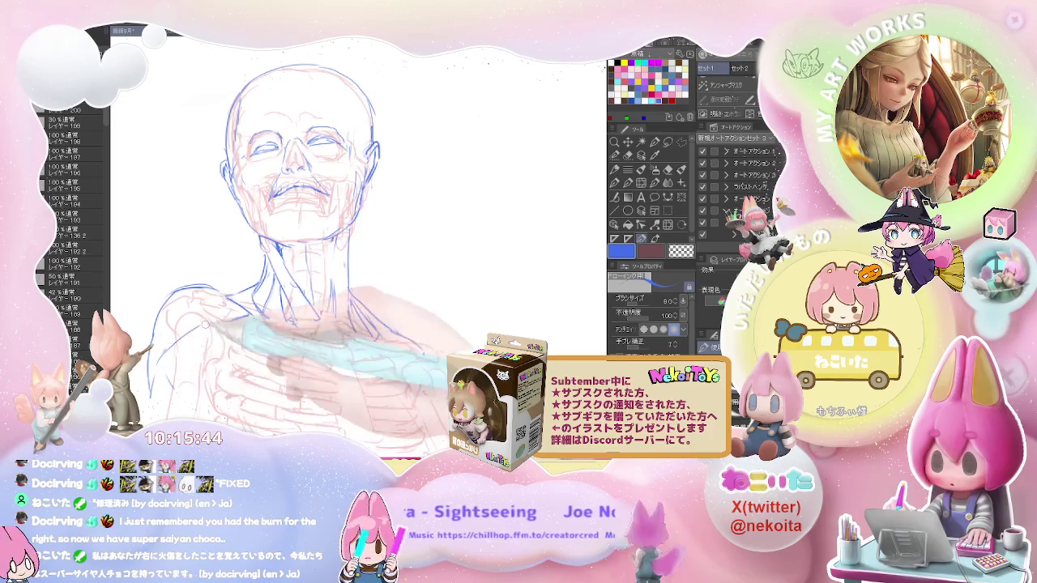
pyautogui.hotkey('ctrl', '-')
pyautogui.hotkey('ctrl', '-')
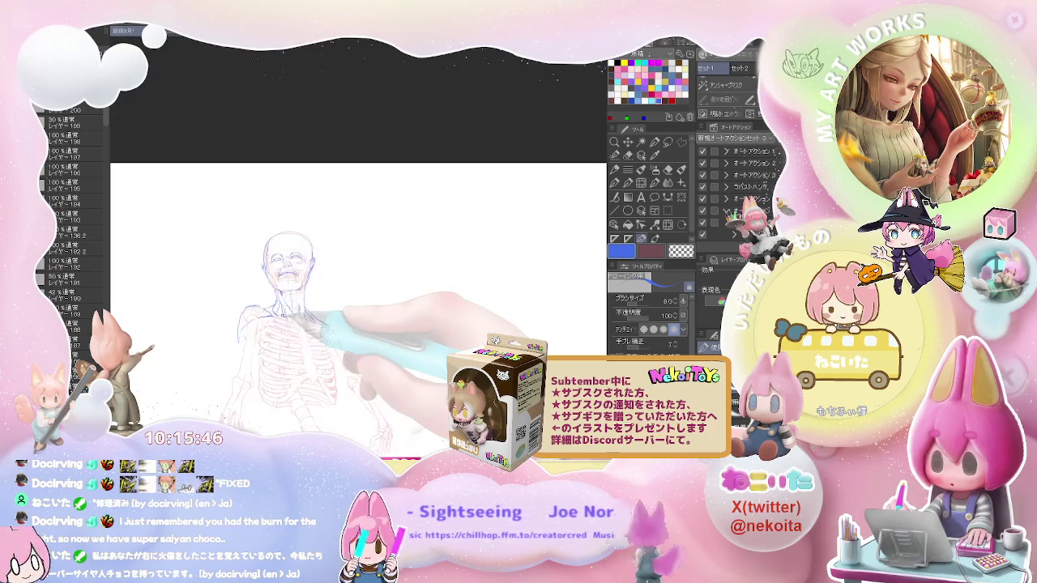
# Step: Draw blue contours over the left shoulder, torso side and upper arm, erasing and redrawing strokes
pyautogui.hotkey('ctrl', '+')
pyautogui.hotkey('ctrl', '+')
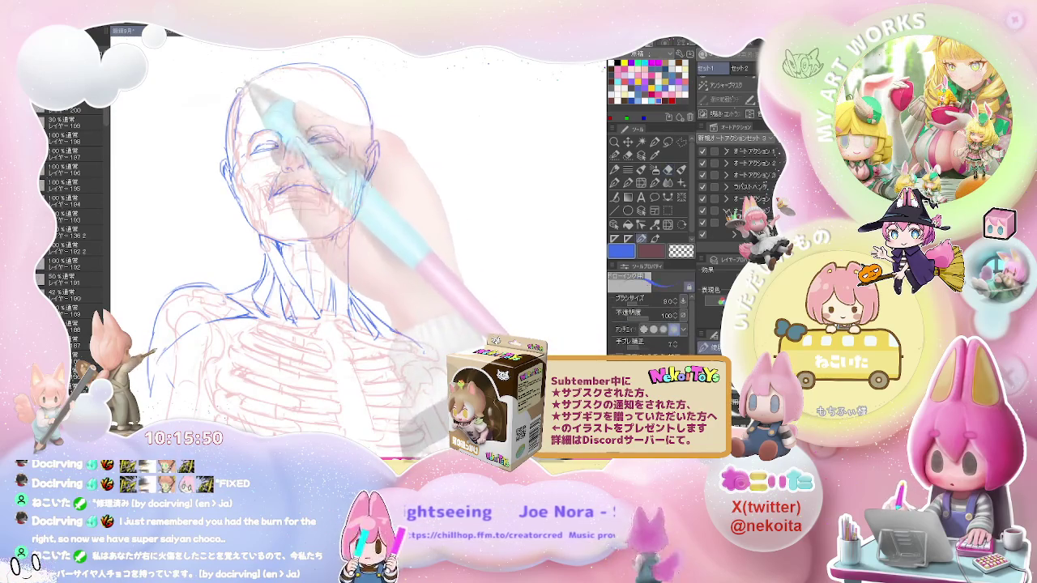
pyautogui.scroll(-3, 279, 61)
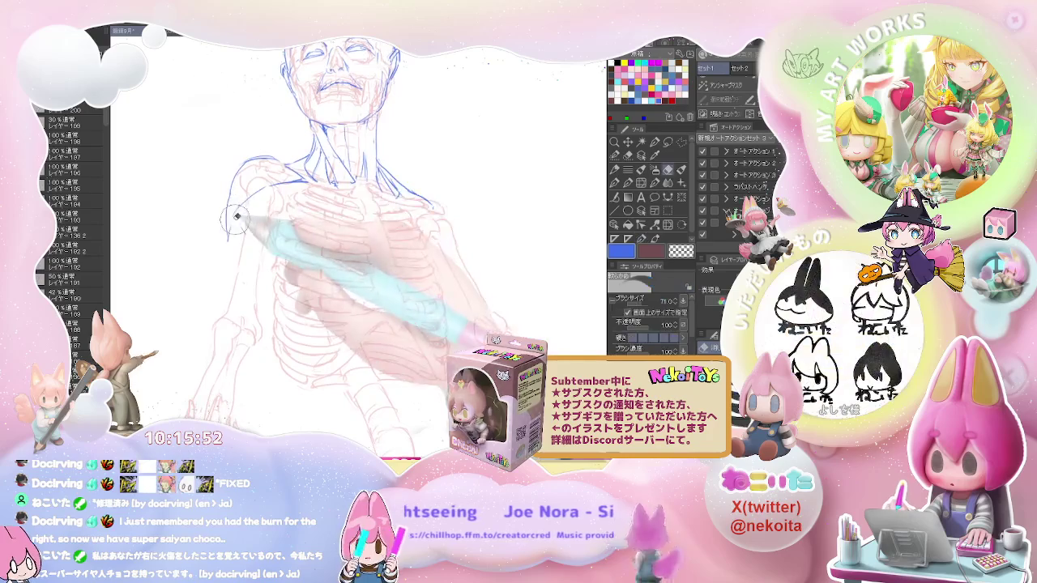
pyautogui.press('p')
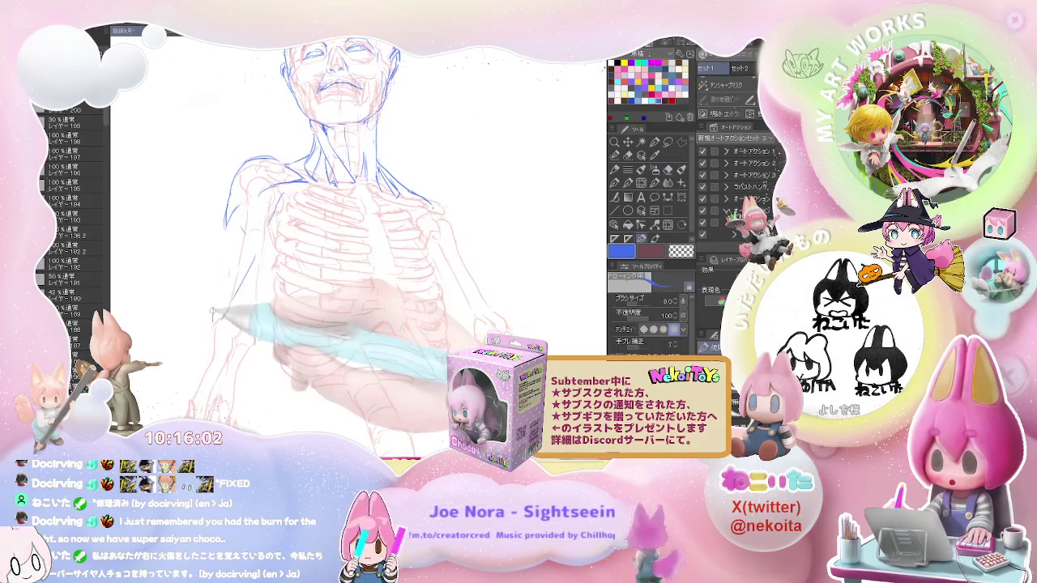
pyautogui.press('e')
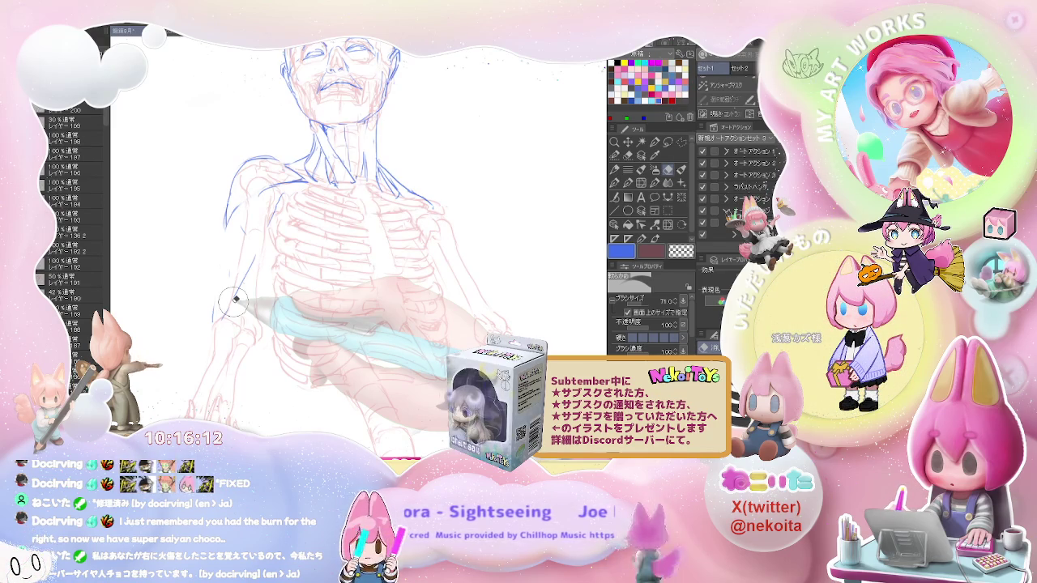
pyautogui.press('p')
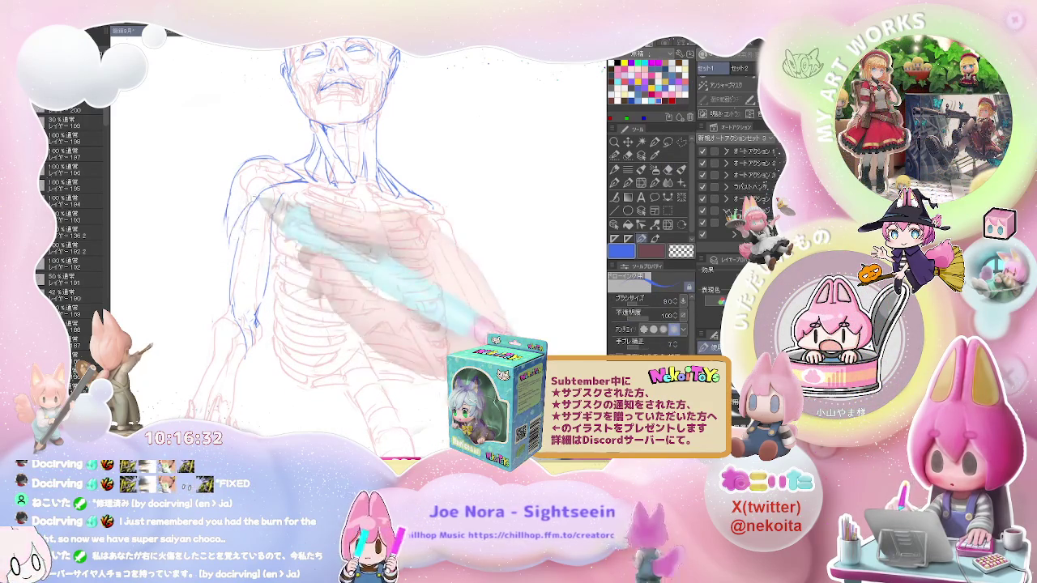
pyautogui.press('e')
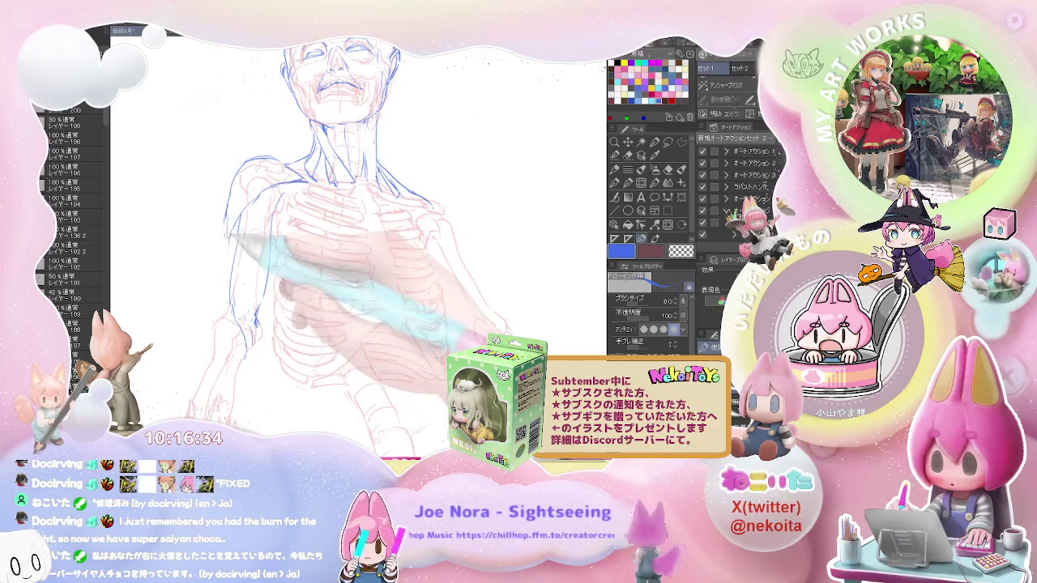
pyautogui.hotkey('ctrl', '-')
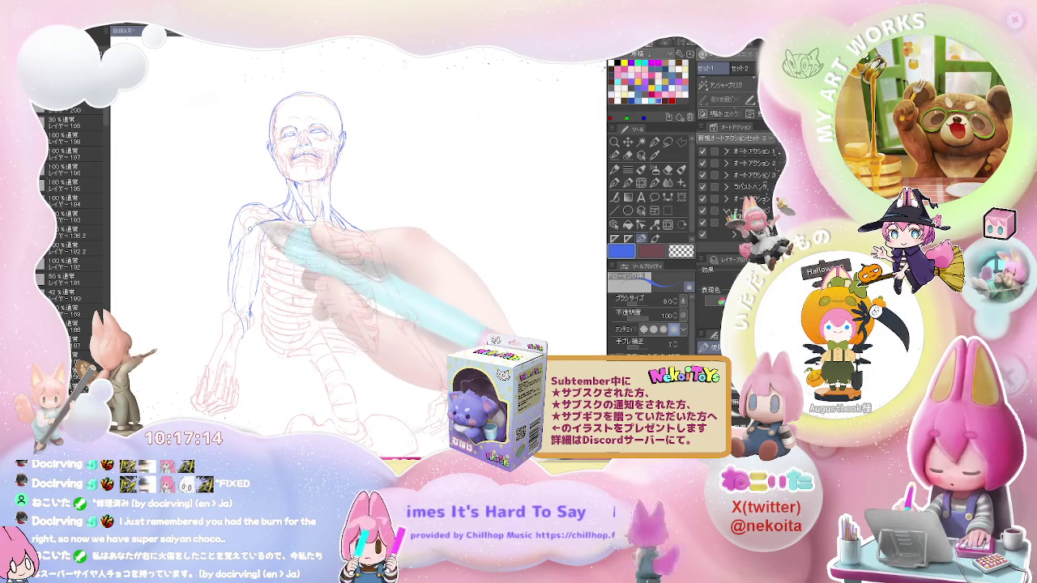
# Step: Redraw the blue left shoulder and chest lines, extending them alongside the lower ribcage
pyautogui.scroll(2, 235, 215)
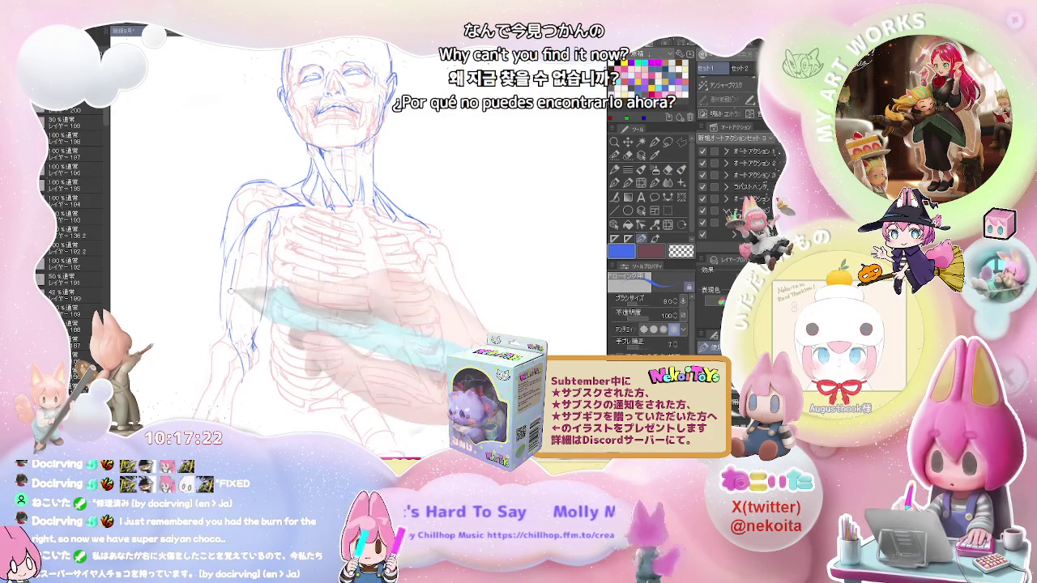
pyautogui.press('e')
pyautogui.press('p')
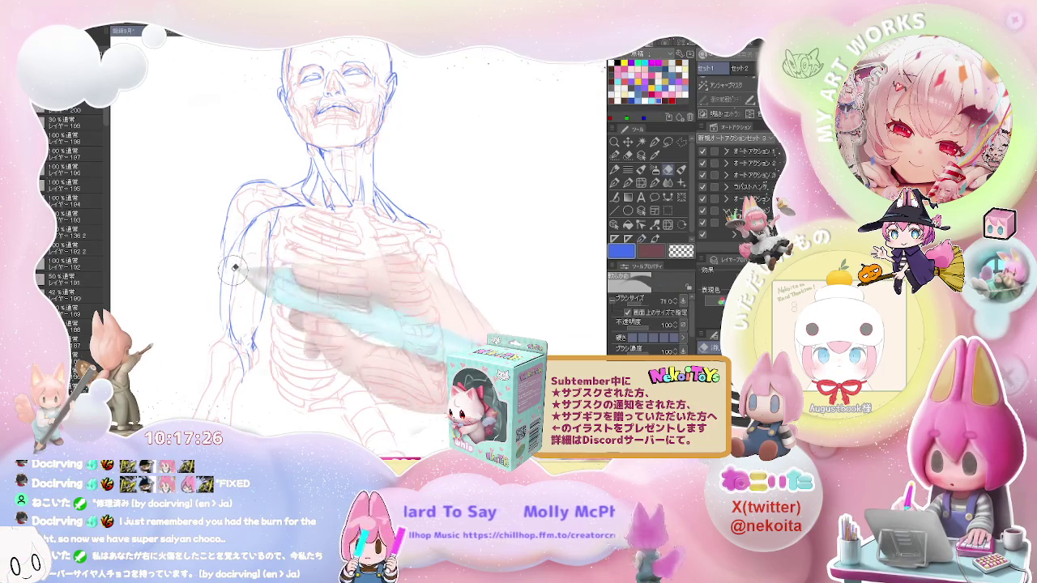
pyautogui.press('e')
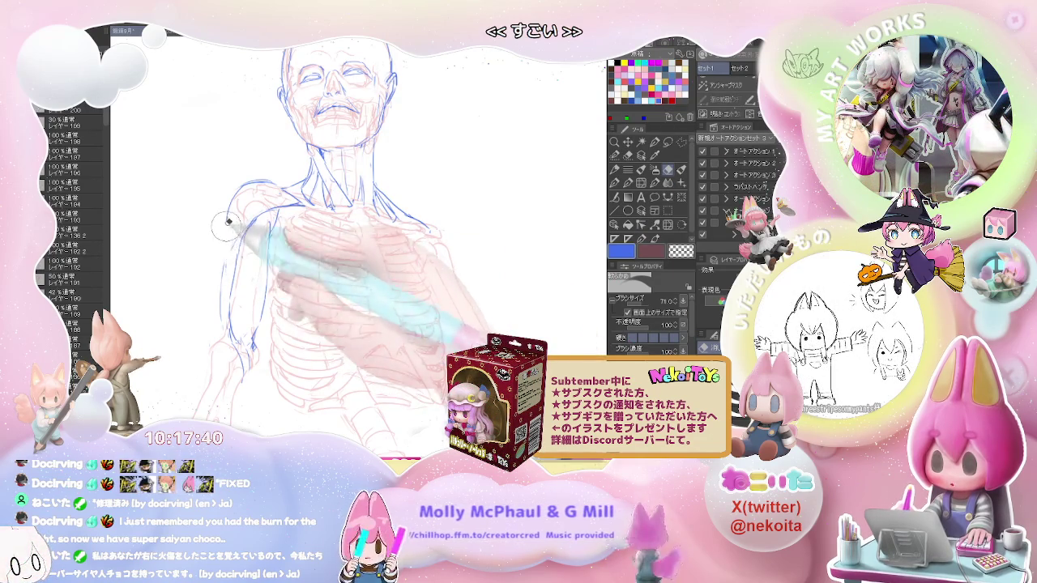
pyautogui.press('p')
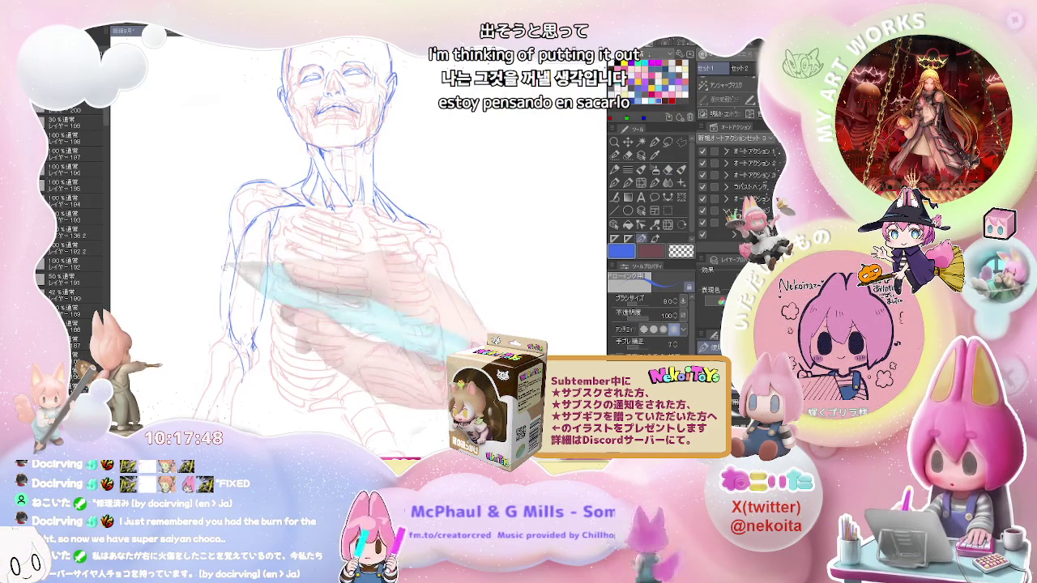
pyautogui.press('e')
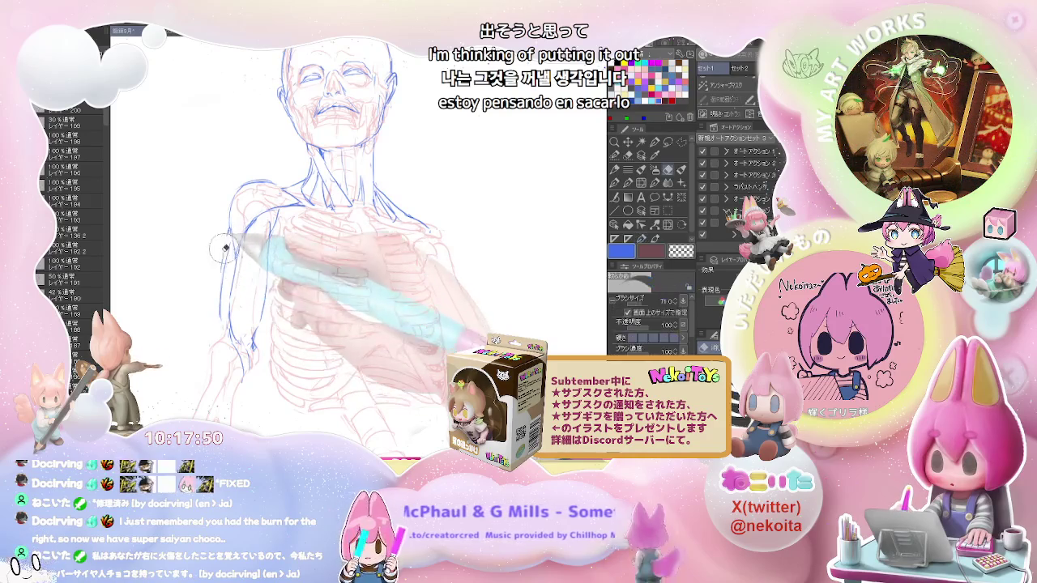
pyautogui.press('p')
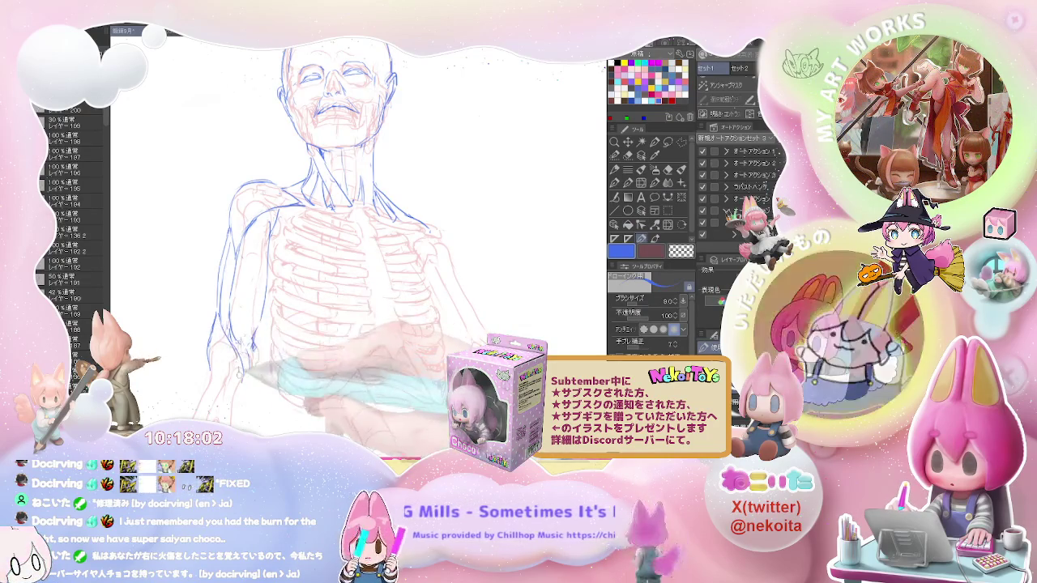
pyautogui.scroll(-3, 356, 243)
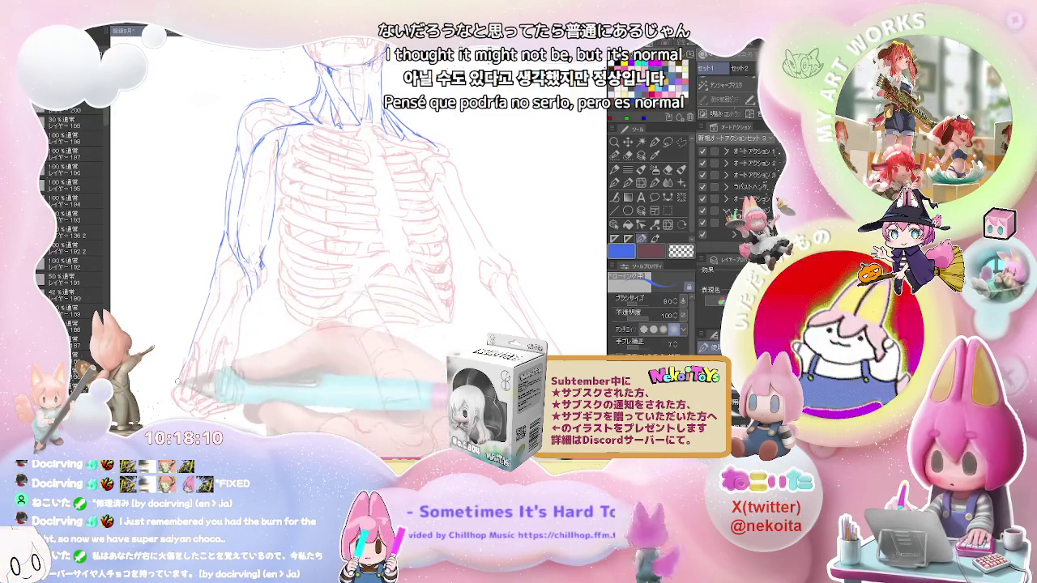
# Step: Continue the blue left-arm contours below the ribcage toward the hip
pyautogui.press('e')
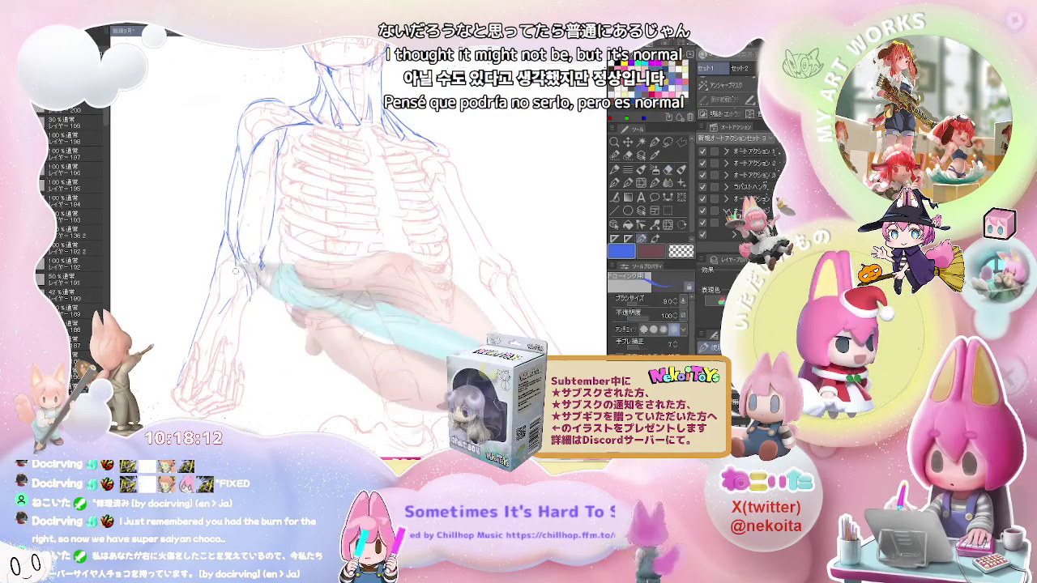
pyautogui.press('p')
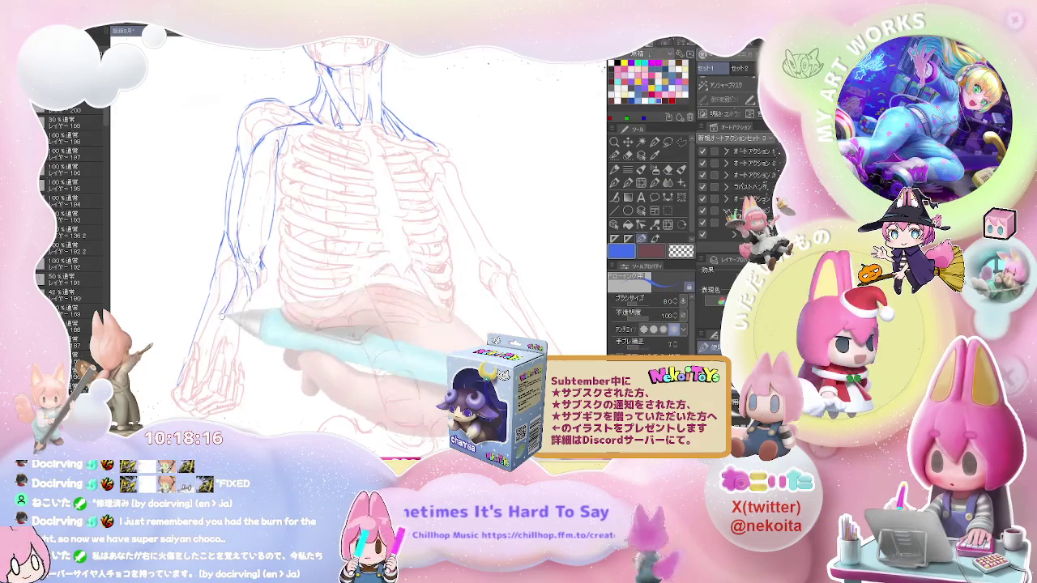
pyautogui.press('e')
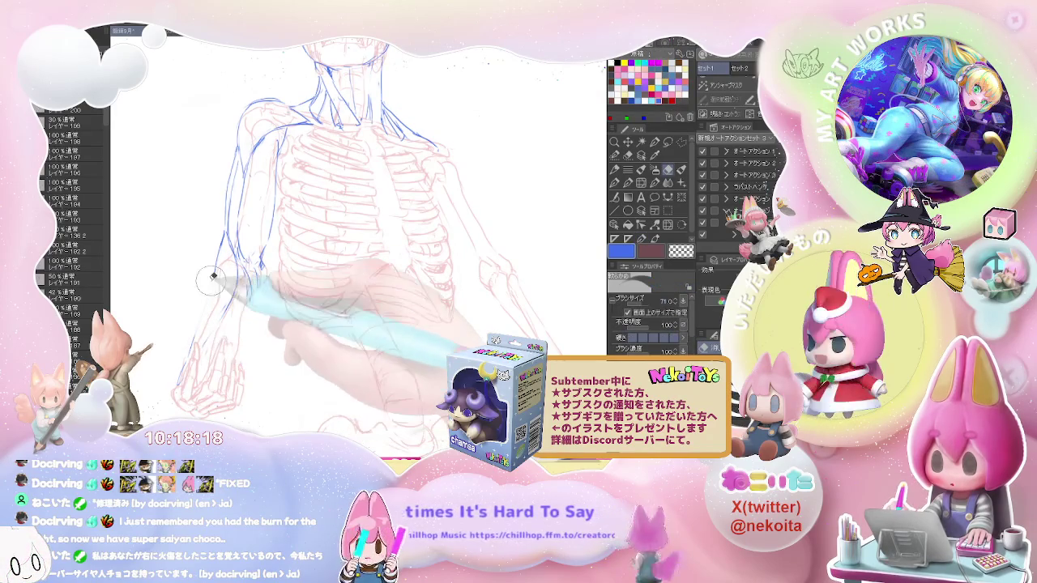
pyautogui.press('p')
pyautogui.scroll(-2, 220, 280)
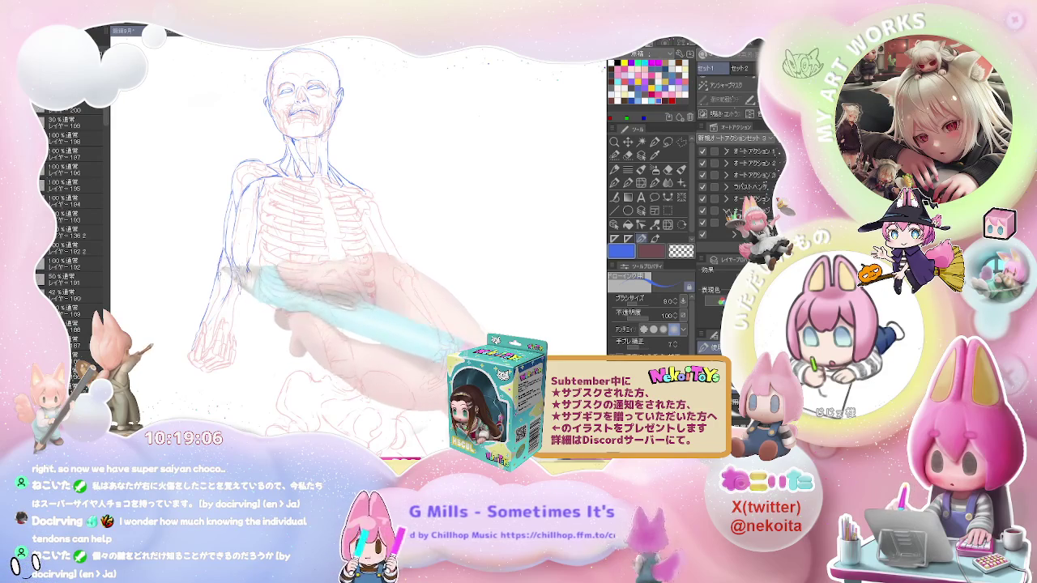
# Step: Redraw the blue left-arm outline past the hip toward the forearm and wrist
pyautogui.scroll(2, 229, 285)
pyautogui.press('e')
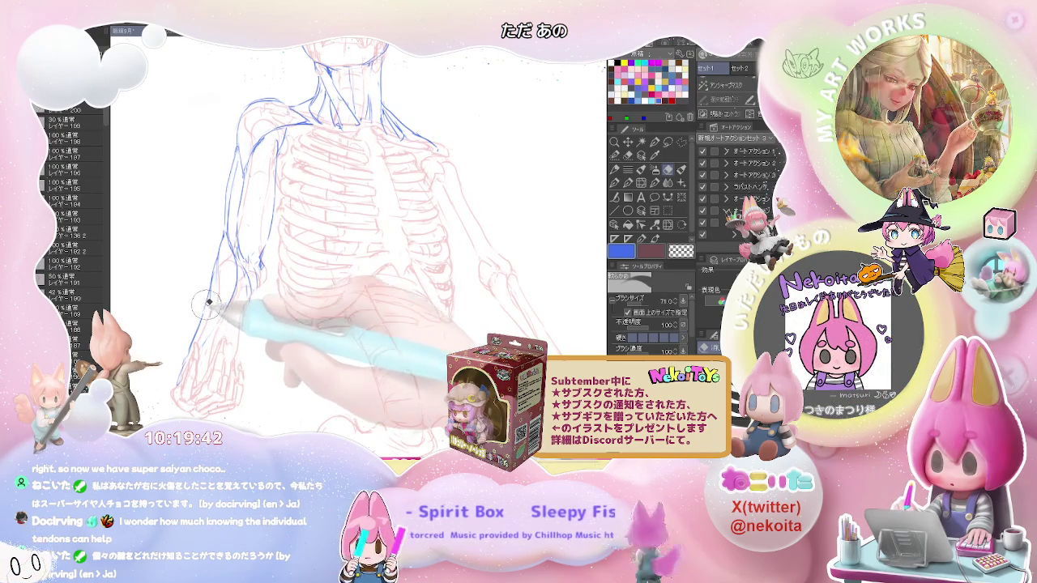
pyautogui.press('e')
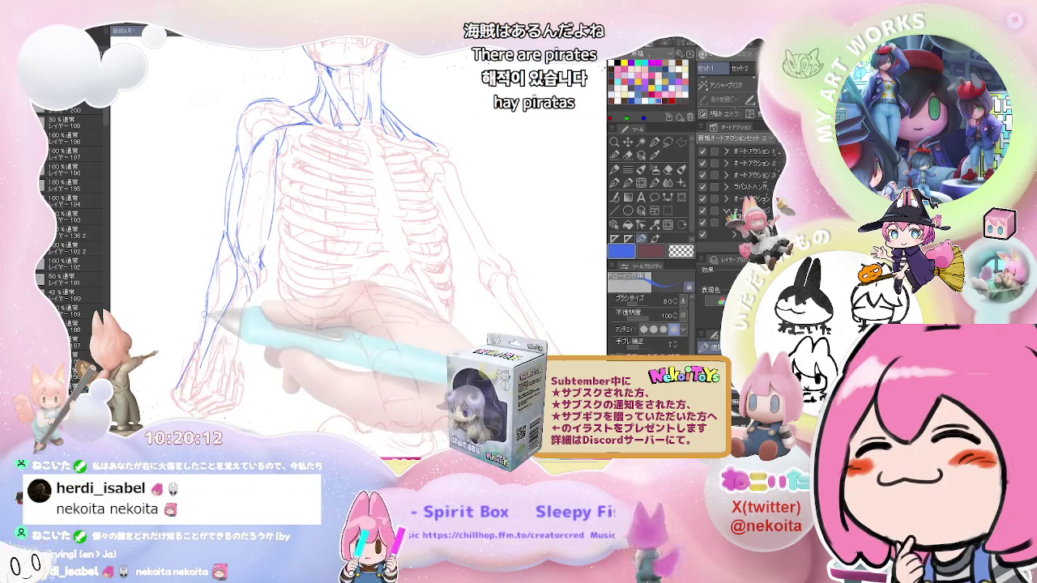
pyautogui.press('e')
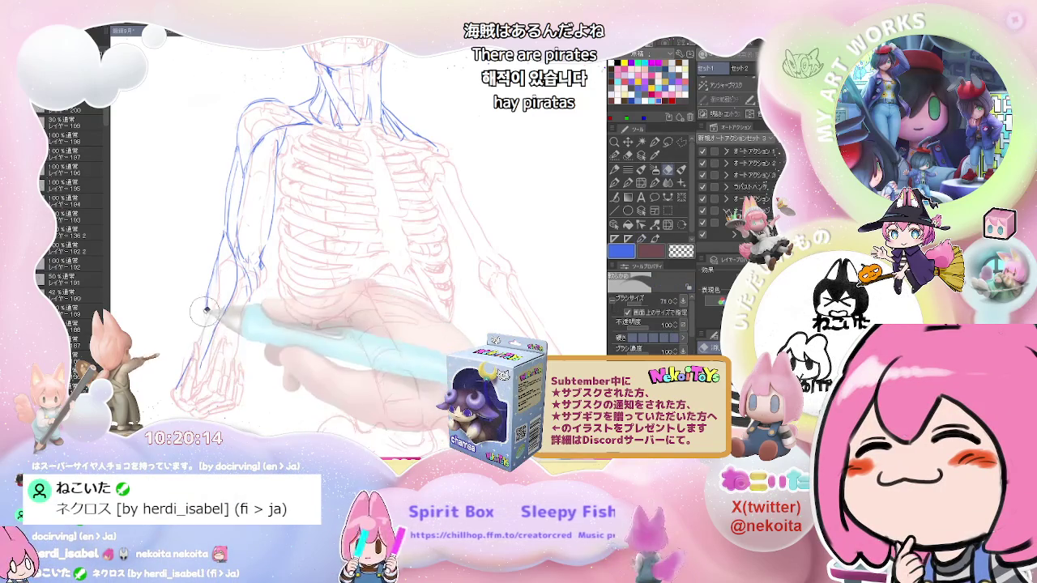
pyautogui.press('p')
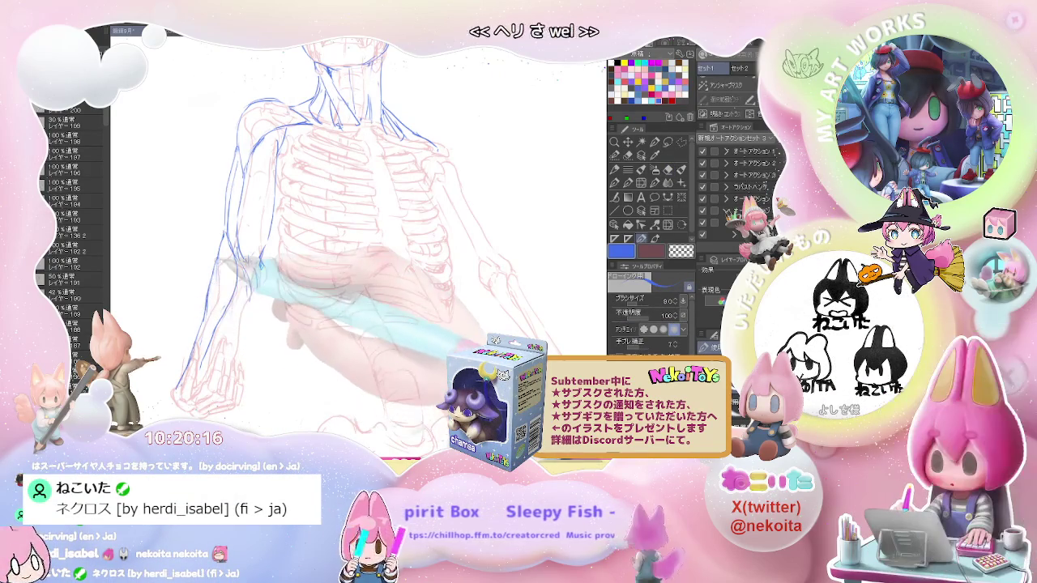
pyautogui.press('e')
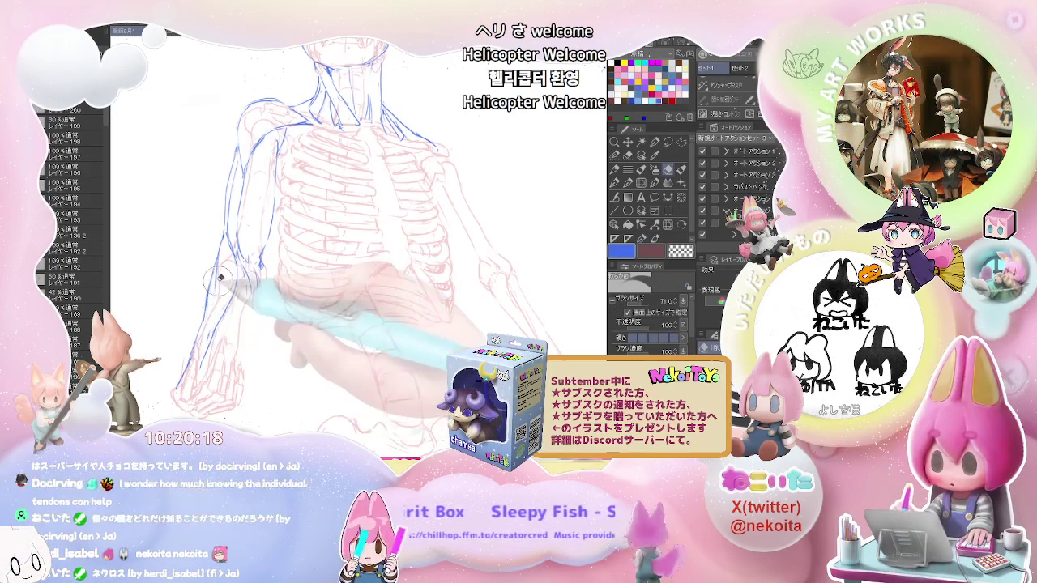
pyautogui.press('p')
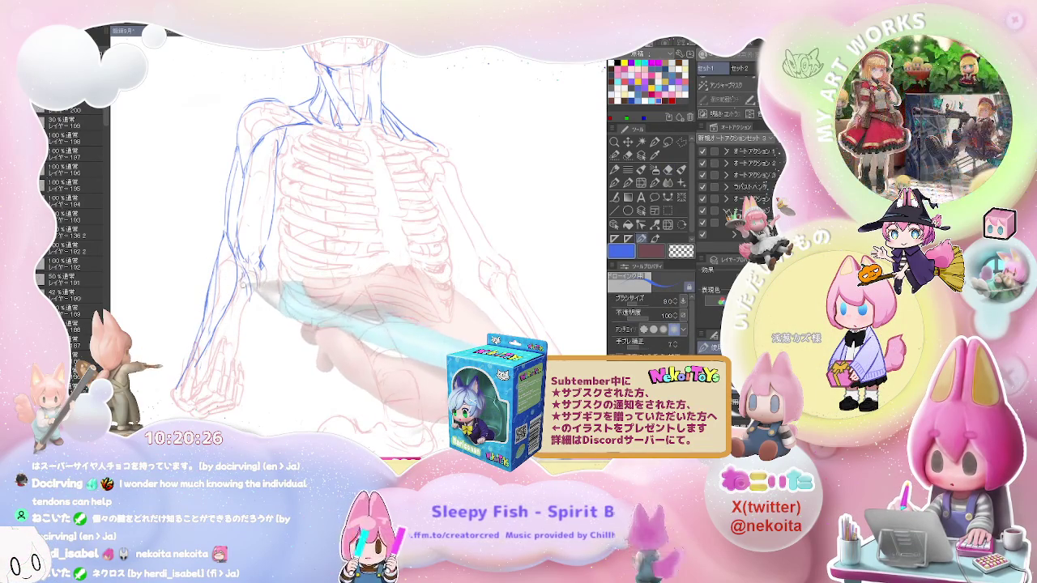
pyautogui.hotkey('ctrl', '-')
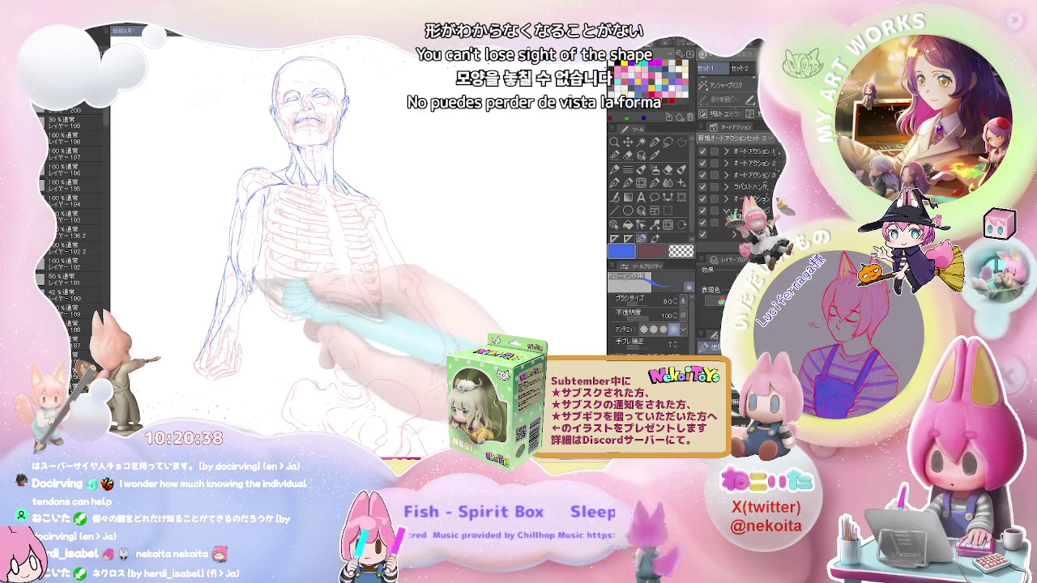
# Step: Add extra blue strokes defining the left forearm near the wrist
pyautogui.scroll(3, 250, 289)
pyautogui.press('e')
pyautogui.press('p')
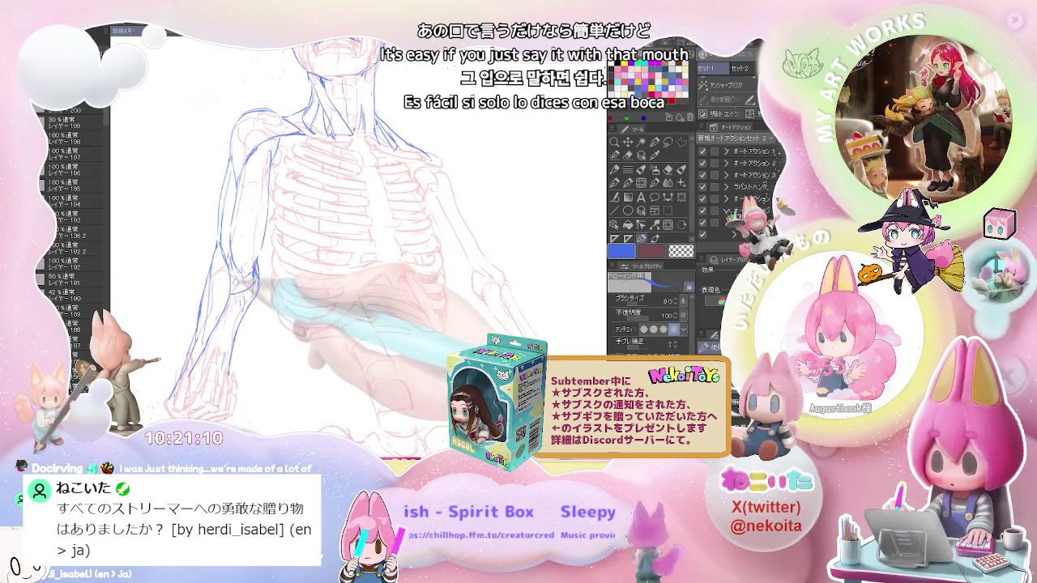
# Step: Draw and correct blue strokes along the left arm over the skeleton
pyautogui.press('e')
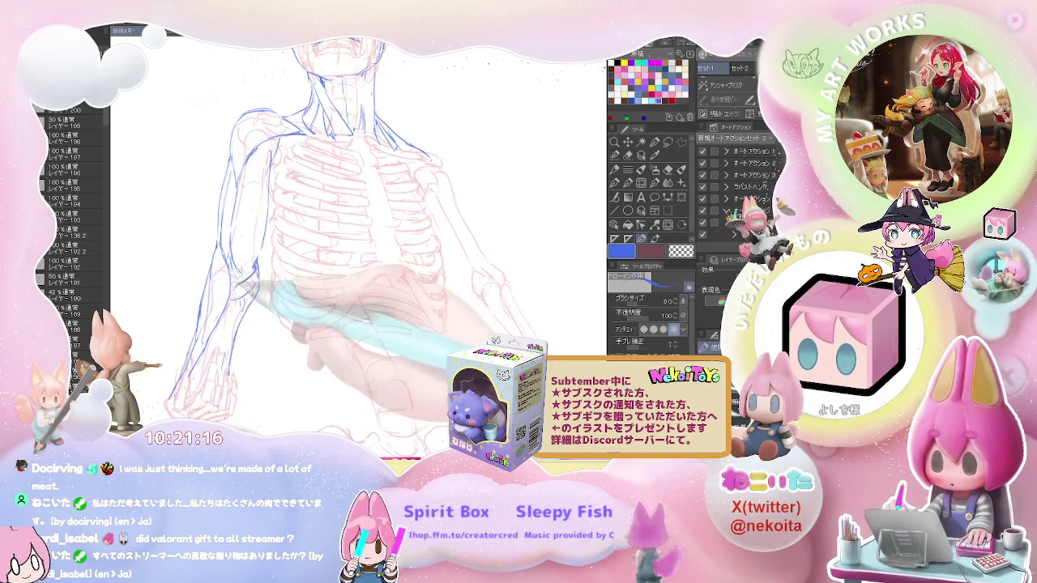
pyautogui.press('p')
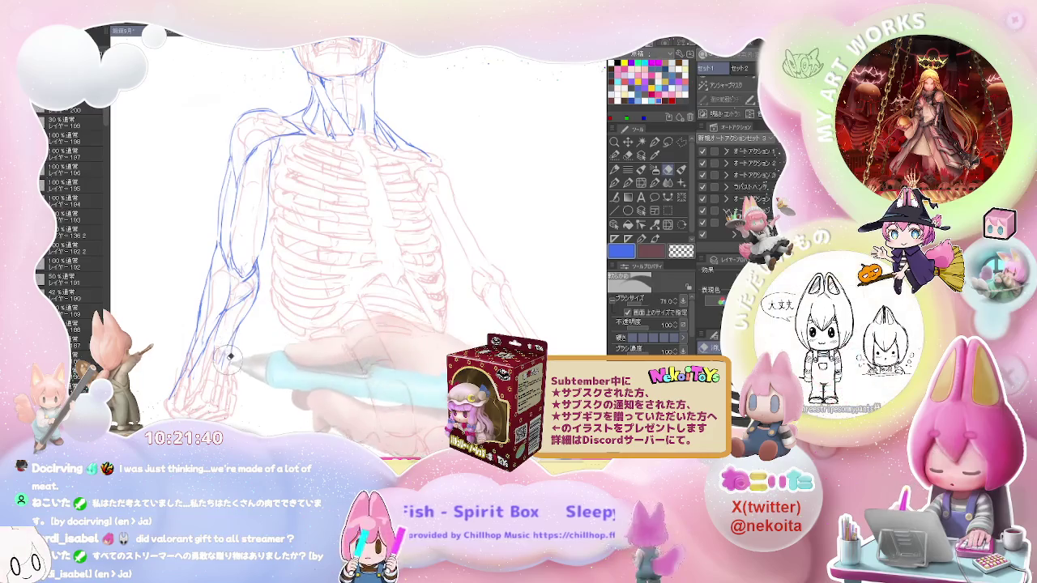
pyautogui.moveTo(243, 277); pyautogui.dragTo(244, 310)
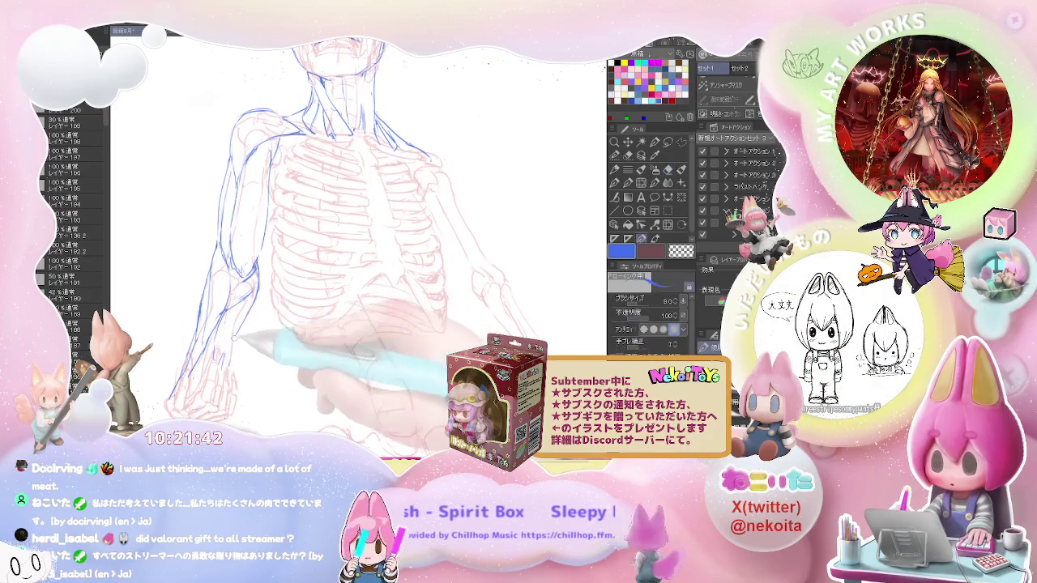
pyautogui.hotkey('ctrl', '-')
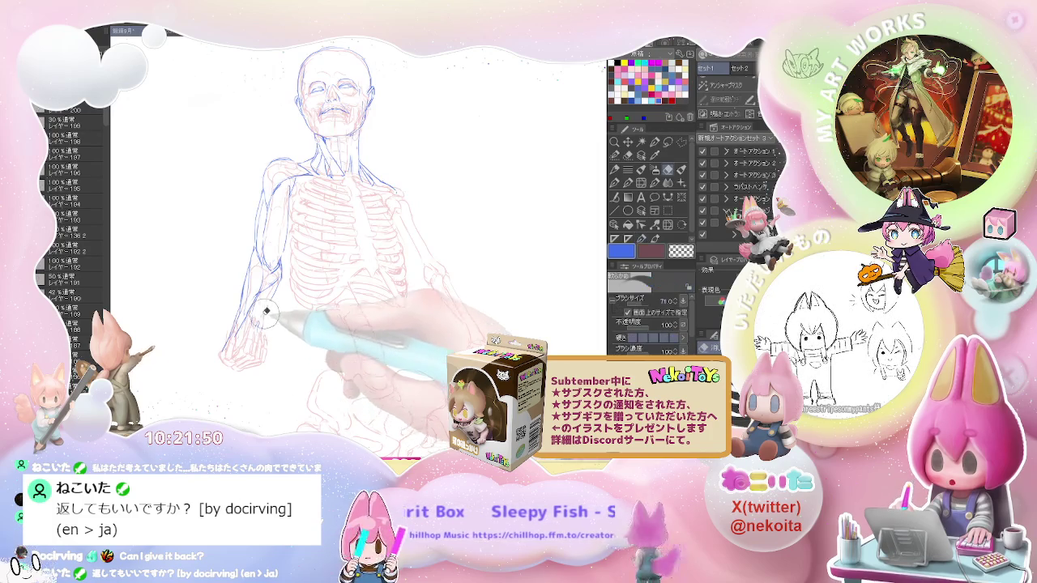
pyautogui.hotkey('ctrl', '+')
pyautogui.press('p')
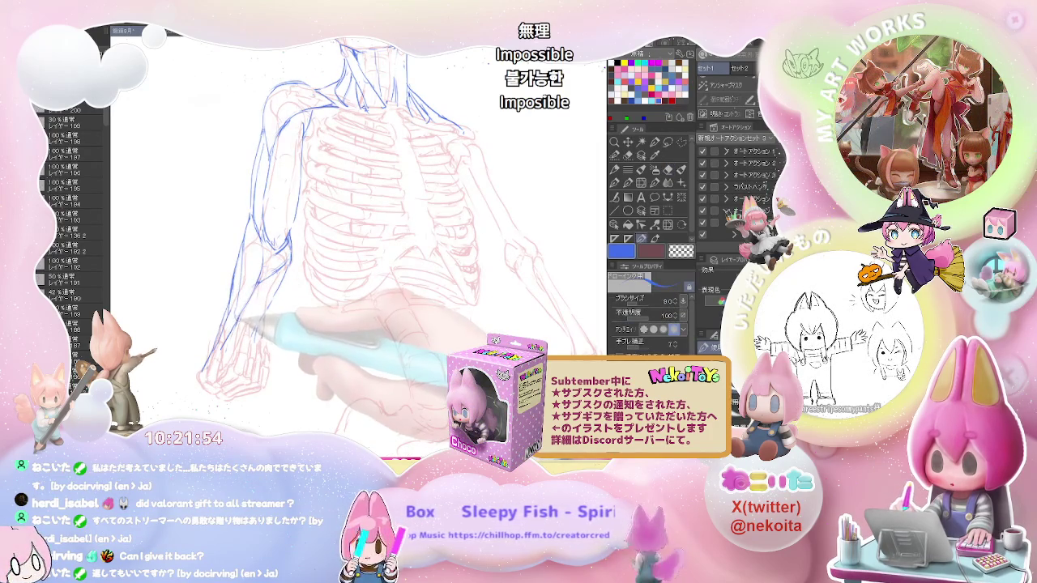
pyautogui.press('e')
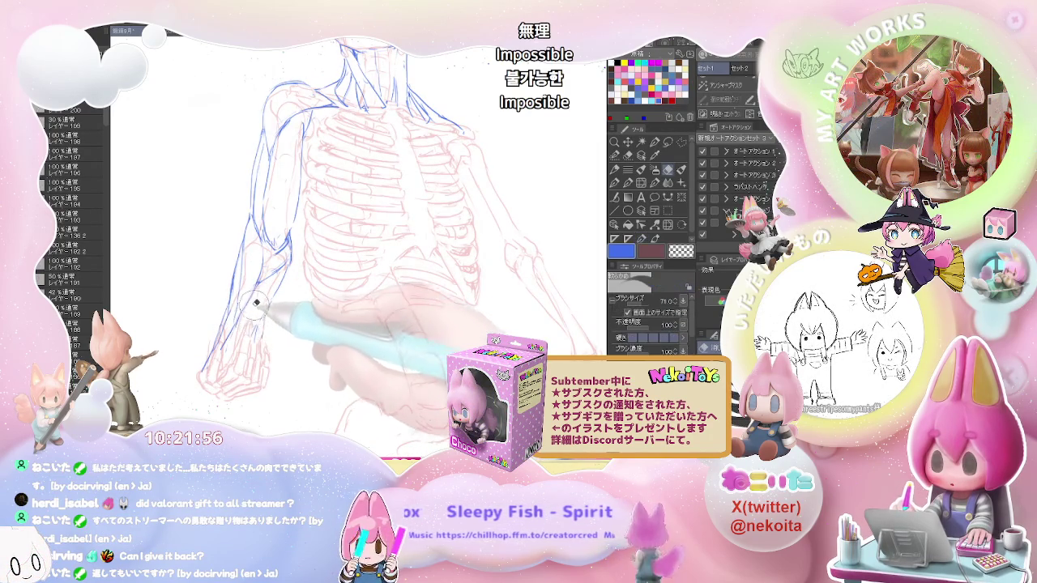
pyautogui.press('p')
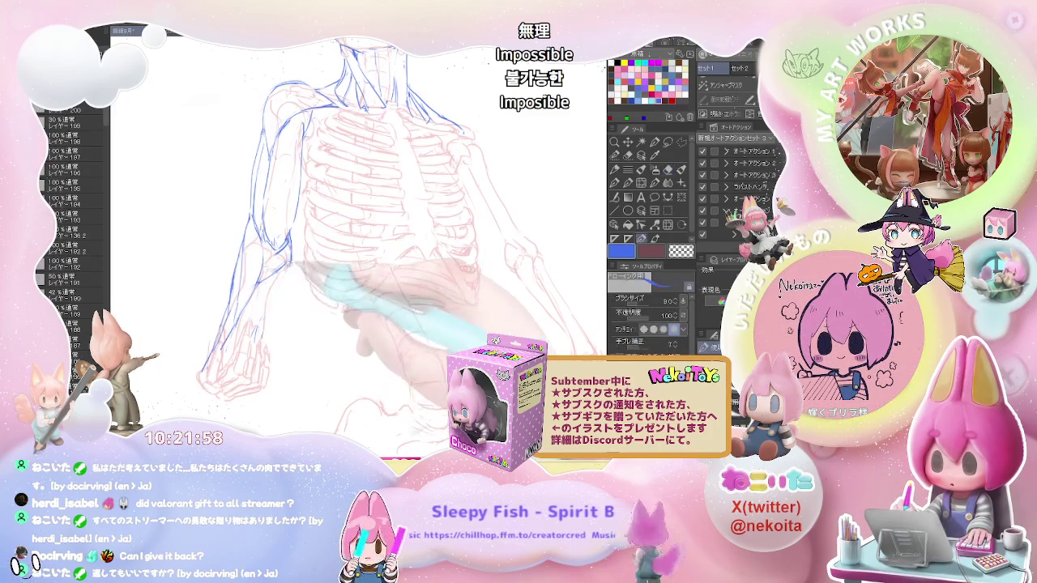
pyautogui.press('e')
pyautogui.press('p')
pyautogui.hotkey('ctrl', '-')
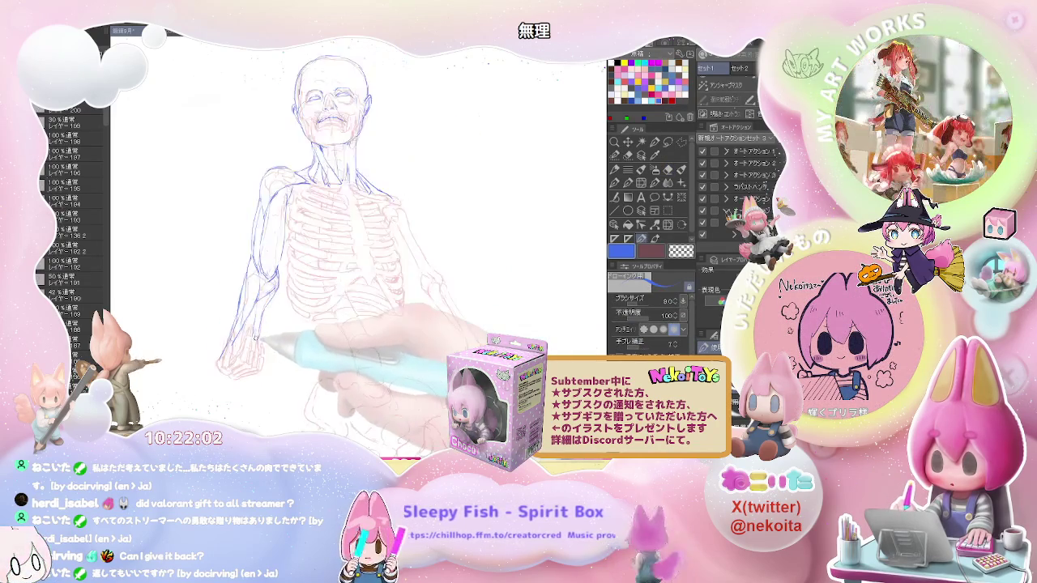
pyautogui.hotkey('ctrl', '+')
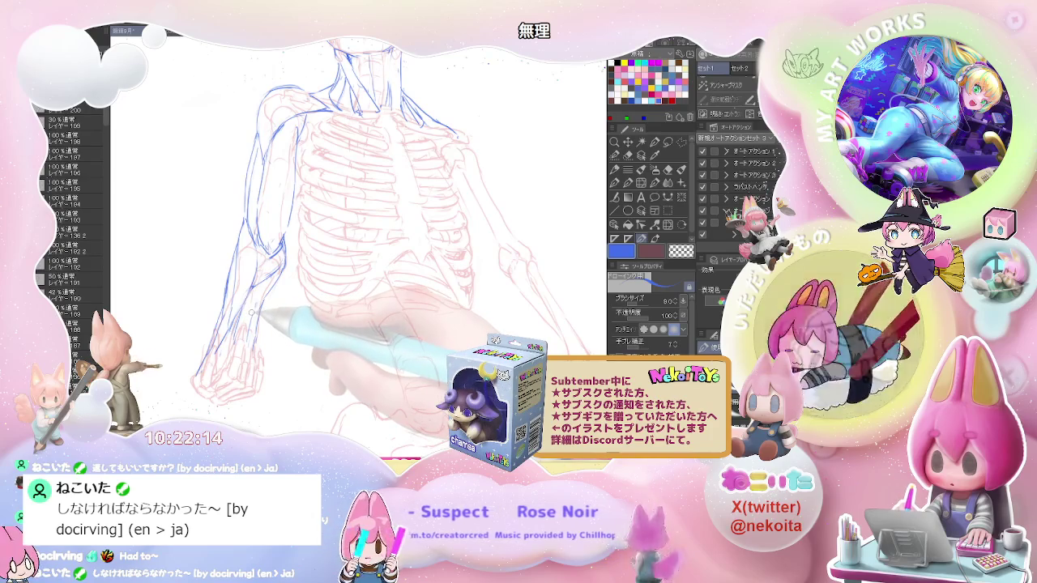
# Step: Refine the blue forearm contour down toward the wrist, erasing stray strokes
pyautogui.press('e')
pyautogui.press('p')
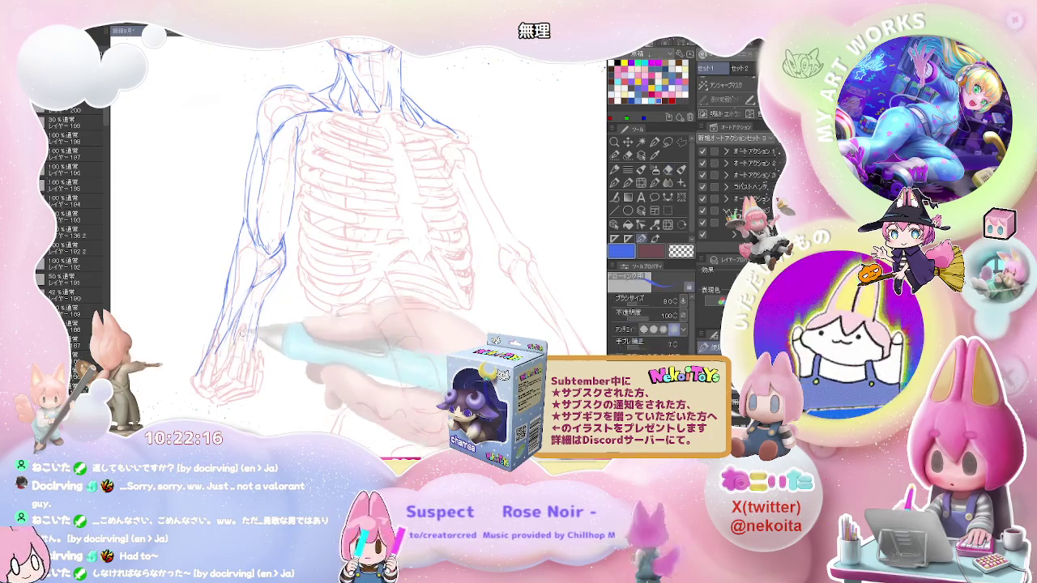
pyautogui.press('e')
pyautogui.press('p')
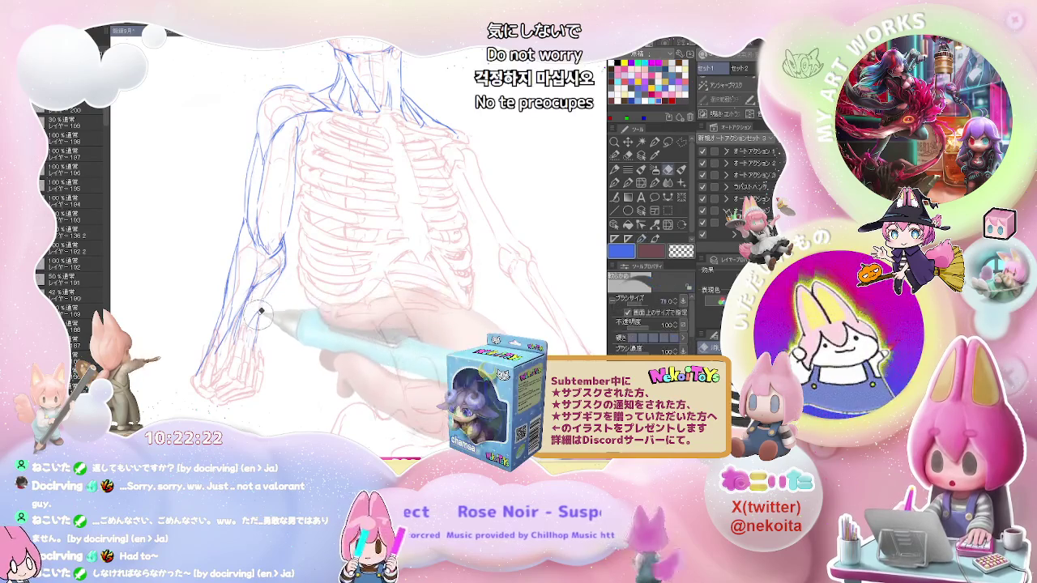
pyautogui.press('e')
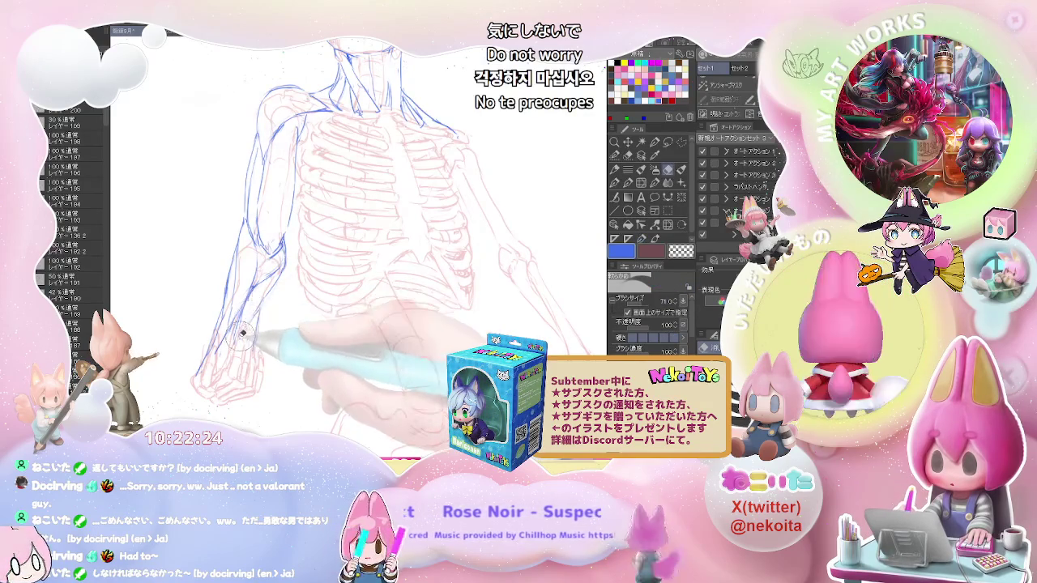
pyautogui.press('p')
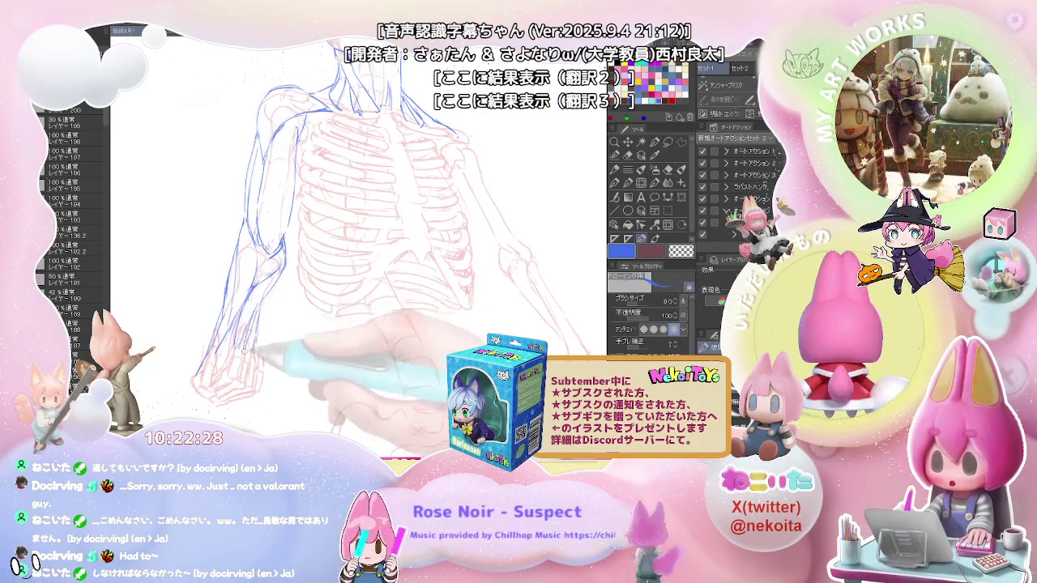
pyautogui.press('e')
pyautogui.press('p')
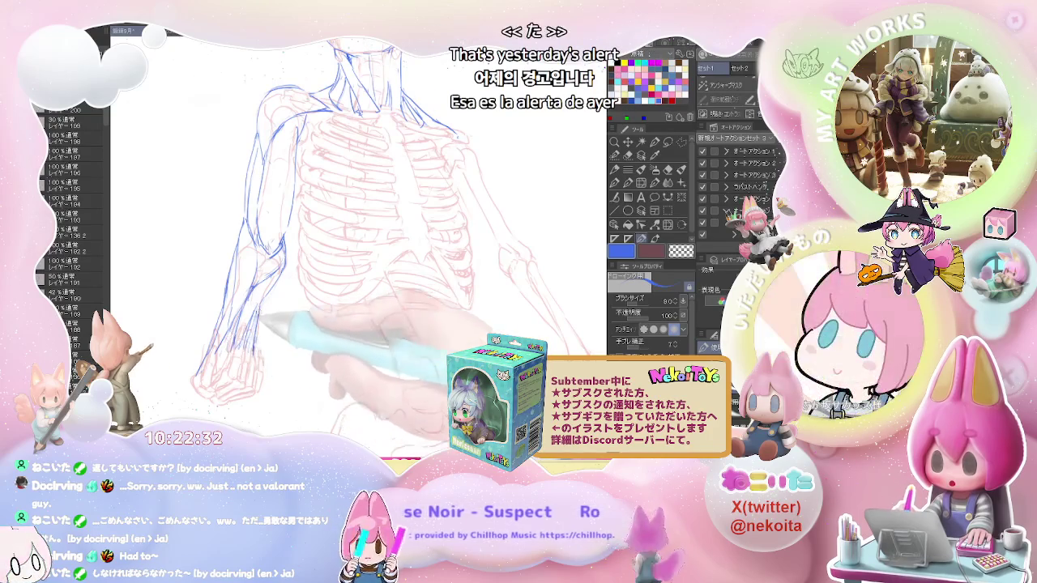
pyautogui.scroll(-3, 229, 348)
pyautogui.scroll(-2, 243, 340)
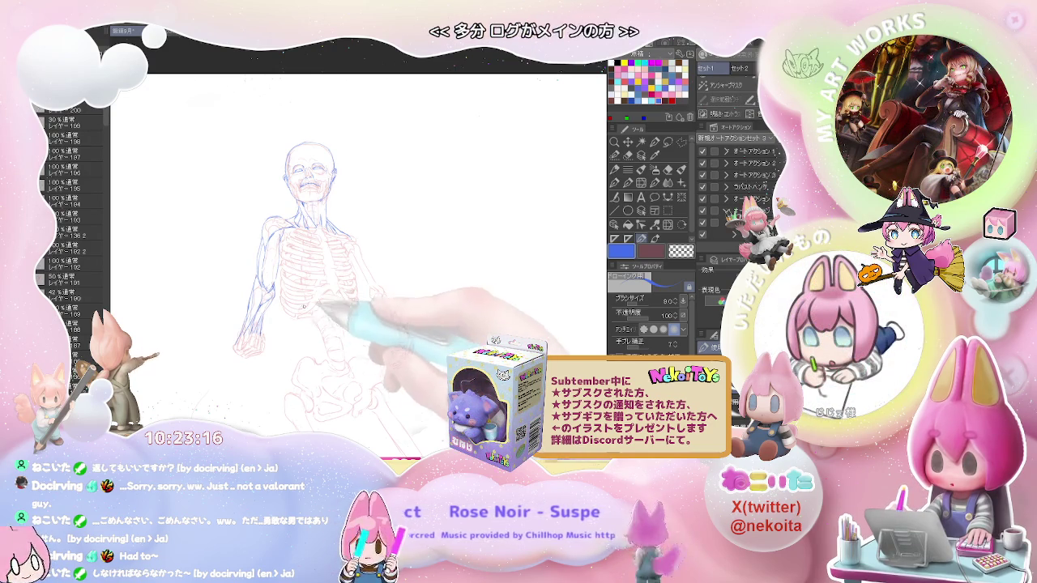
# Step: Draw blue lines shaping the left wrist and hand at the end of the forearm
pyautogui.hotkey('ctrl', '+')
pyautogui.press('e')
pyautogui.press('p')
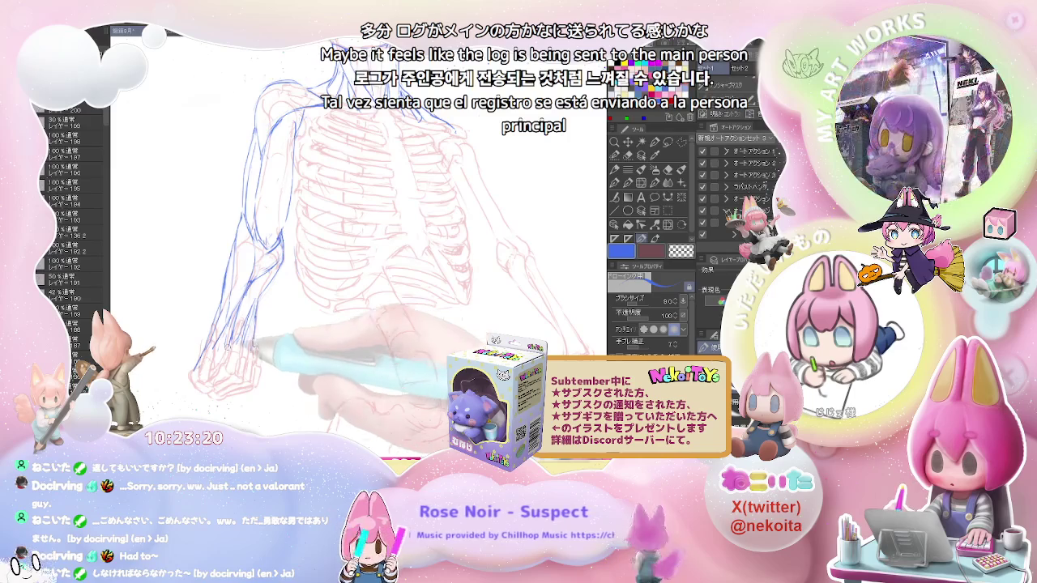
pyautogui.moveTo(205, 356)
pyautogui.mouseDown()
pyautogui.moveTo(205, 385)
pyautogui.moveTo(202, 371)
pyautogui.mouseUp()
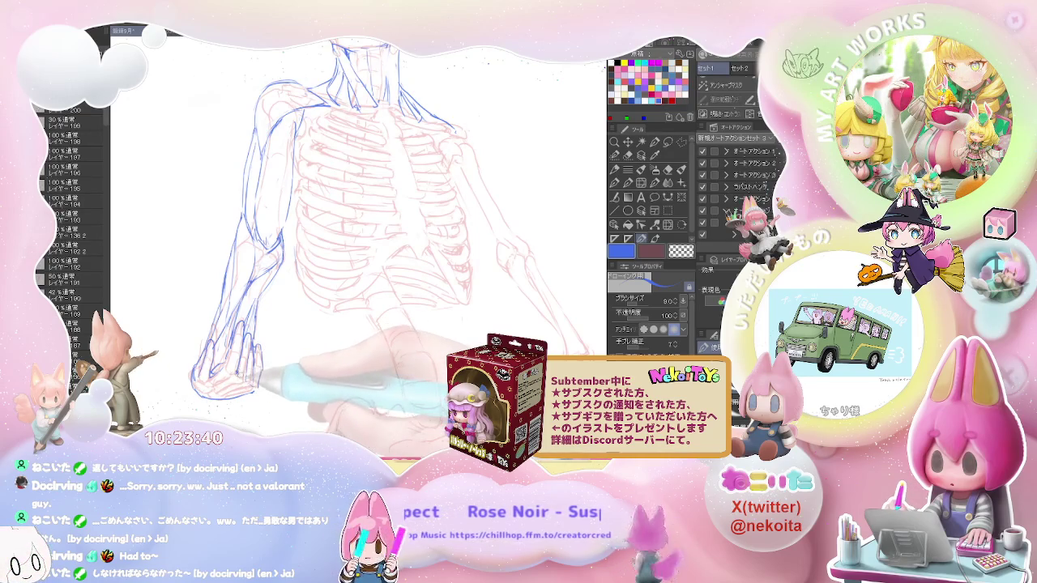
pyautogui.scroll(-2, 222, 369)
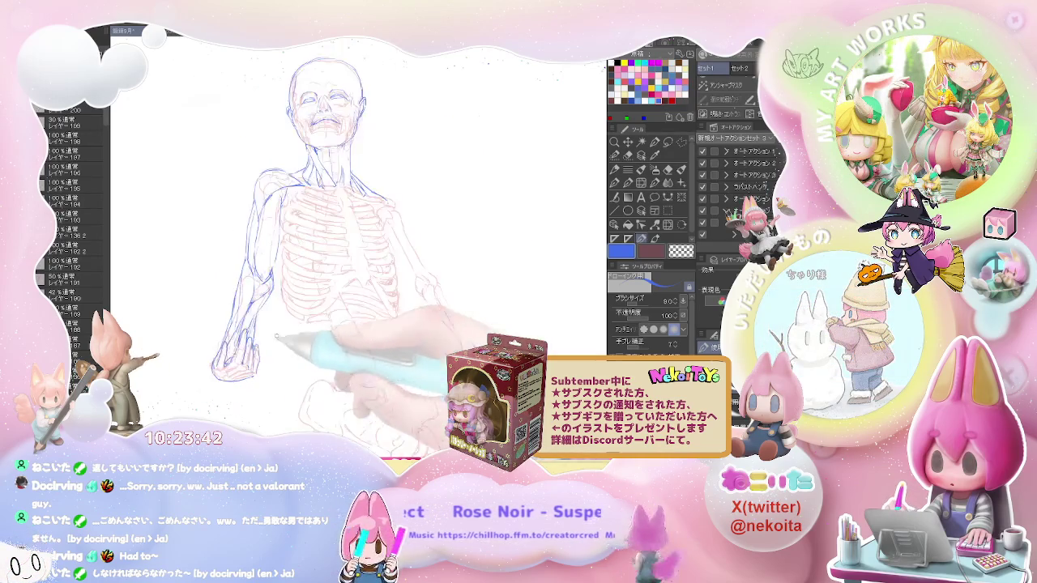
pyautogui.scroll(-2, 223, 369)
pyautogui.scroll(-1, 222, 369)
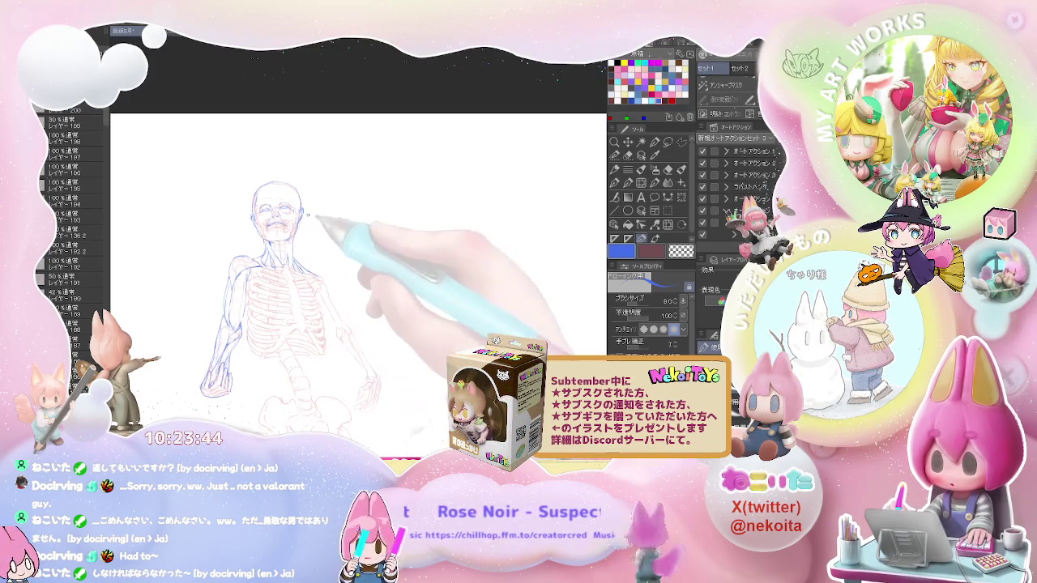
pyautogui.scroll(3, 268, 219)
pyautogui.scroll(1, 246, 231)
pyautogui.scroll(-2, 243, 222)
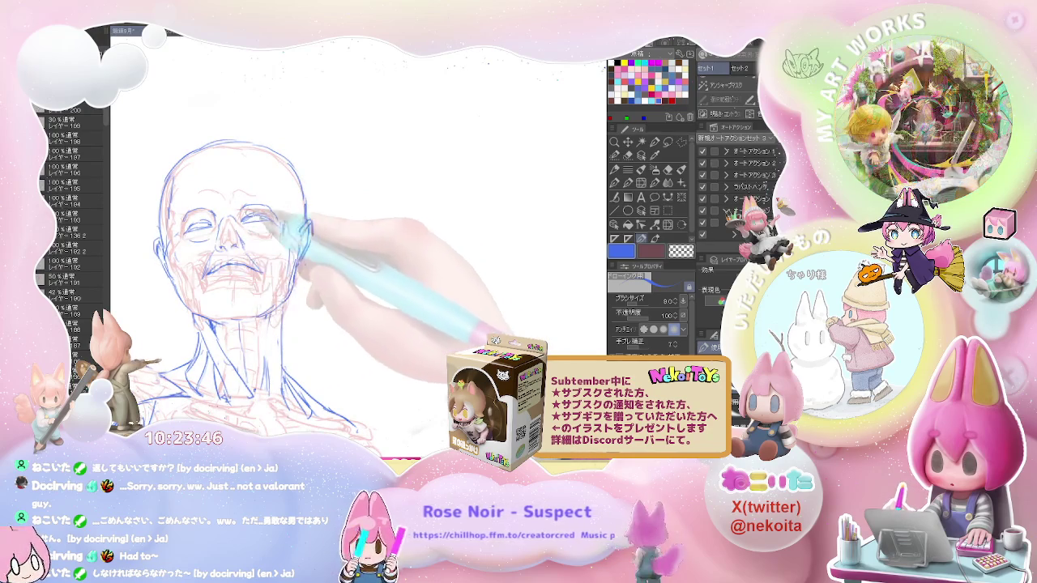
pyautogui.scroll(-2, 243, 198)
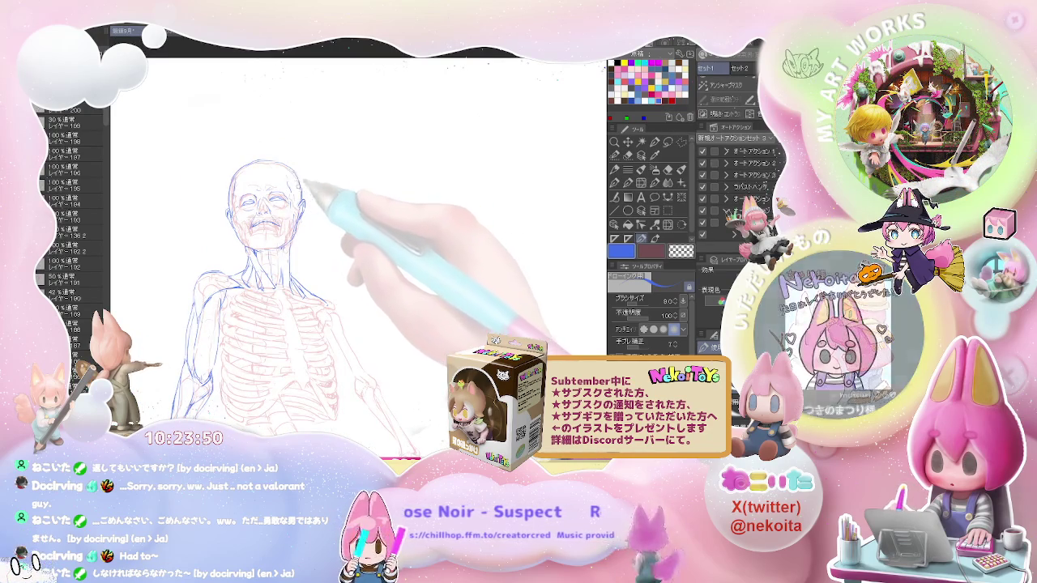
pyautogui.scroll(-1, 340, 231)
pyautogui.scroll(-1, 326, 304)
pyautogui.scroll(3, 324, 308)
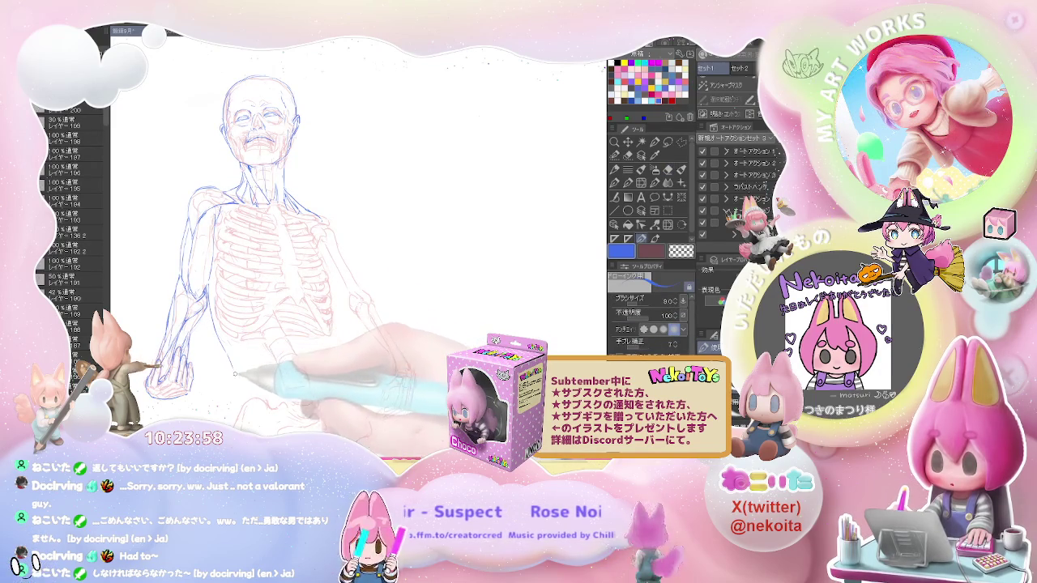
pyautogui.hscroll(2, 309, 345)
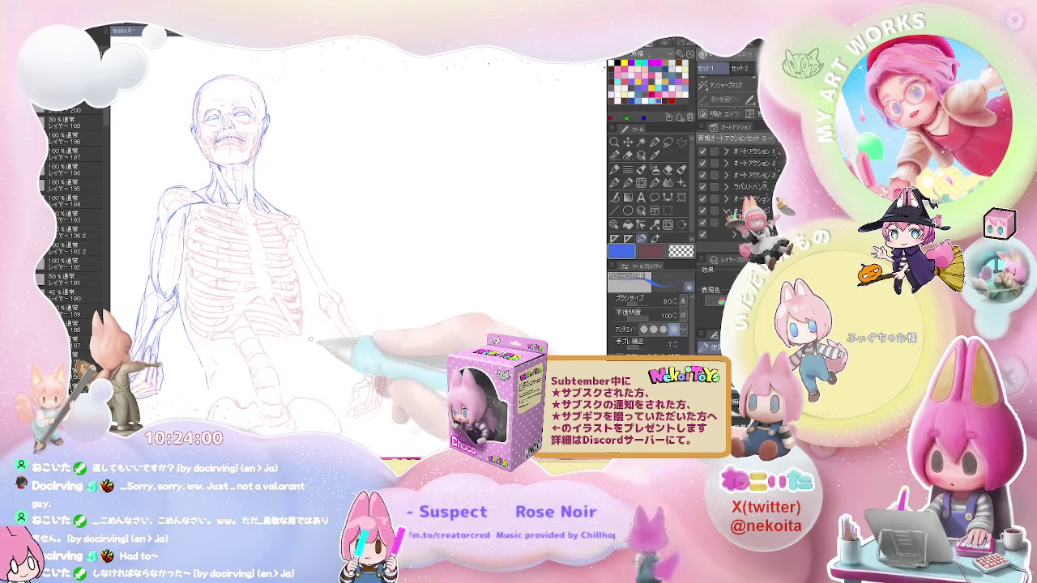
pyautogui.scroll(2, 237, 206)
pyautogui.press('e')
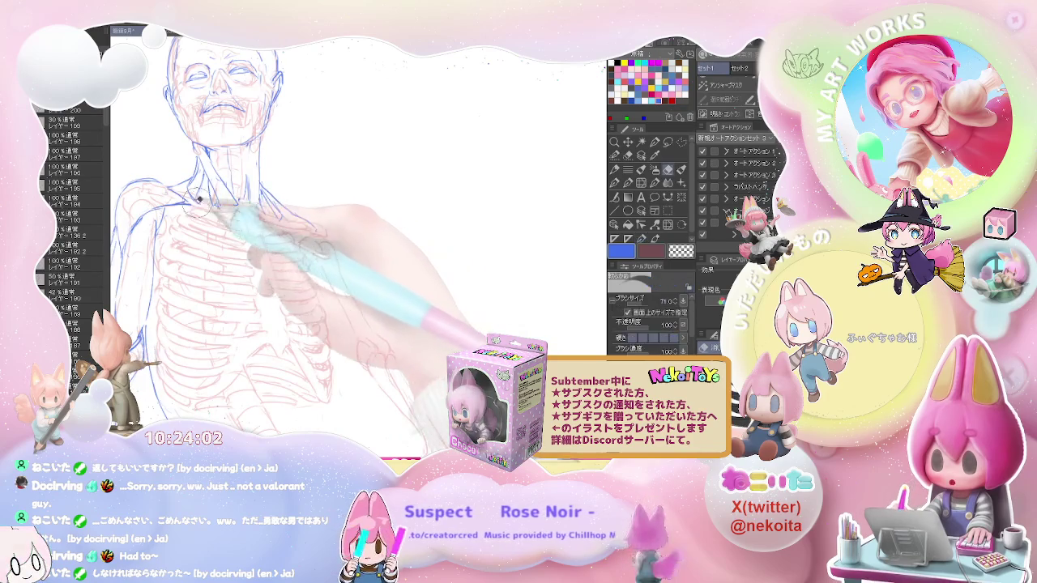
pyautogui.press('p')
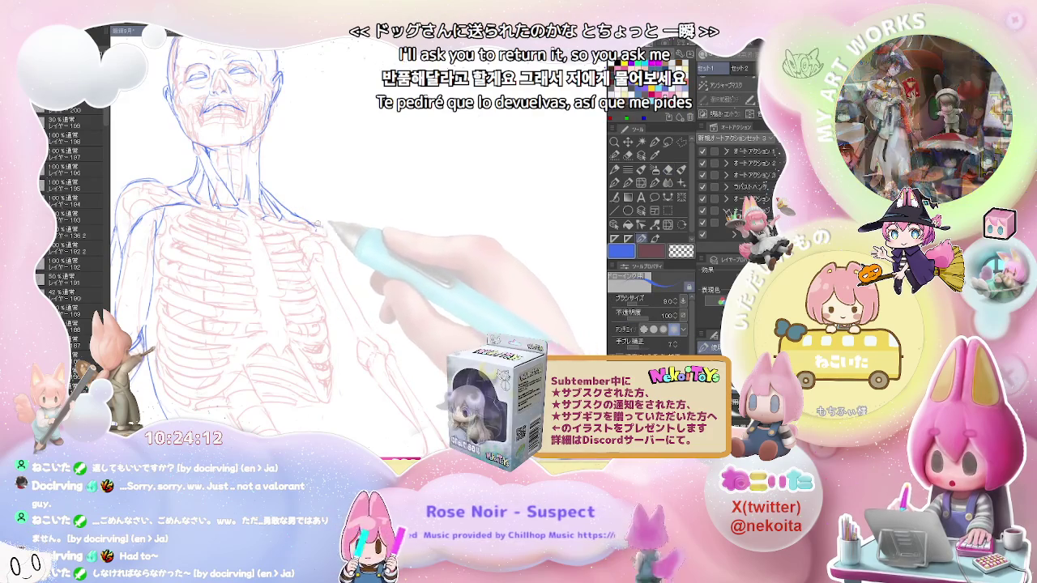
pyautogui.scroll(-5, 331, 231)
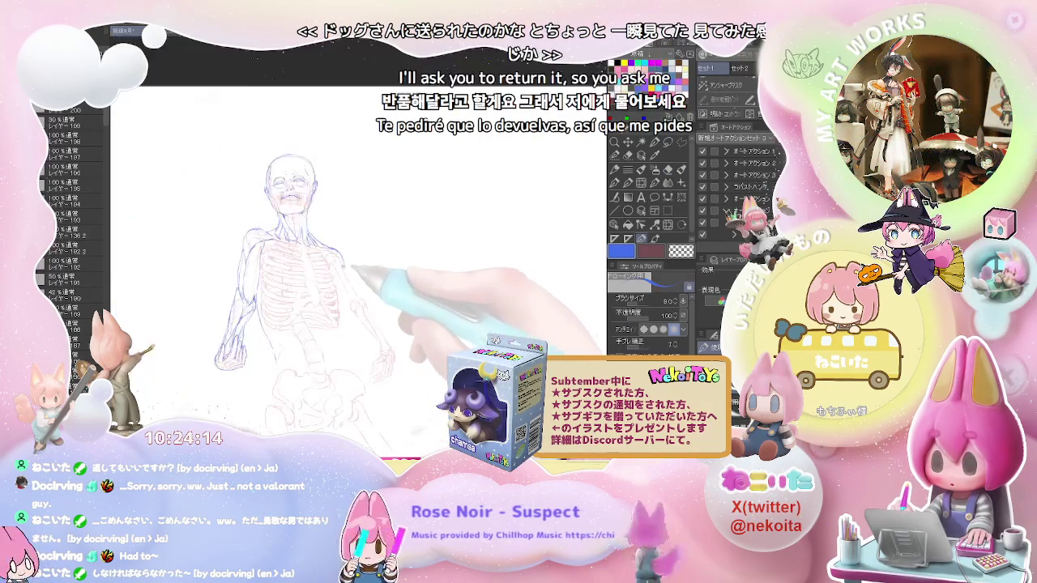
# Step: Start the second arm's blue outline down the right-side shoulder and ribcage
pyautogui.moveTo(348, 290); pyautogui.dragTo(485, 289)
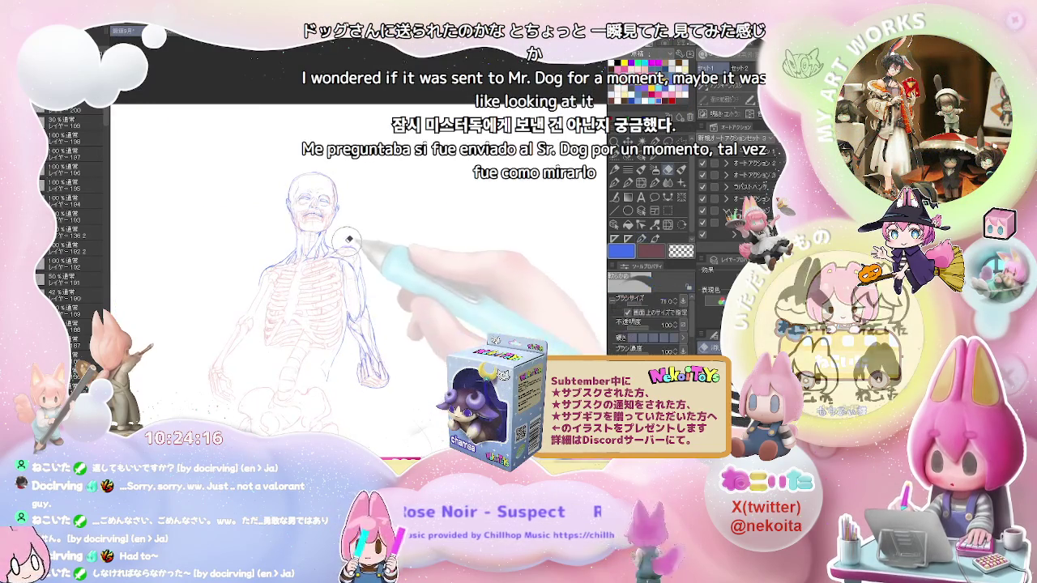
pyautogui.scroll(5, 348, 247)
pyautogui.press('p')
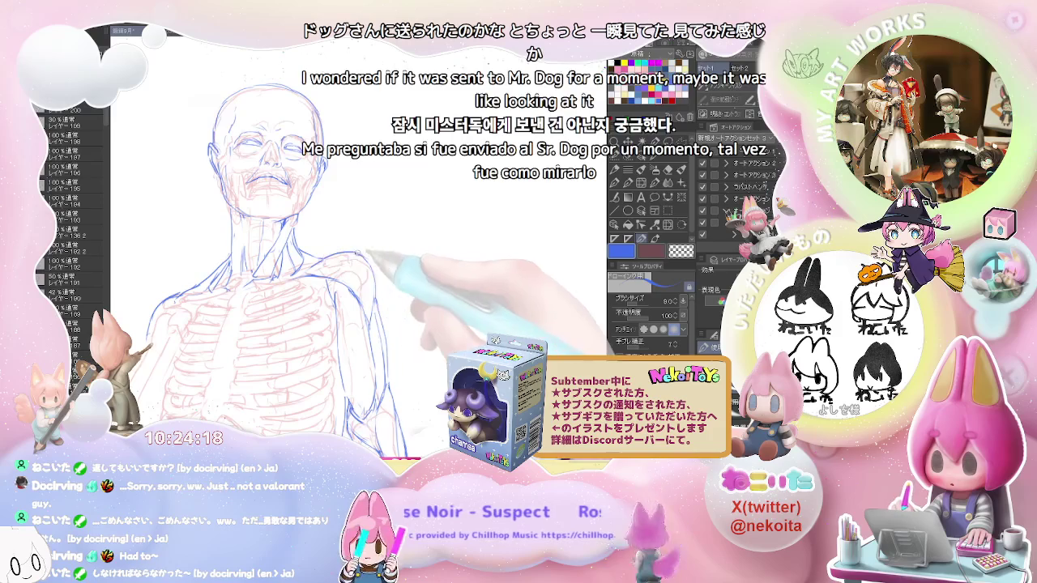
pyautogui.scroll(-2, 375, 309)
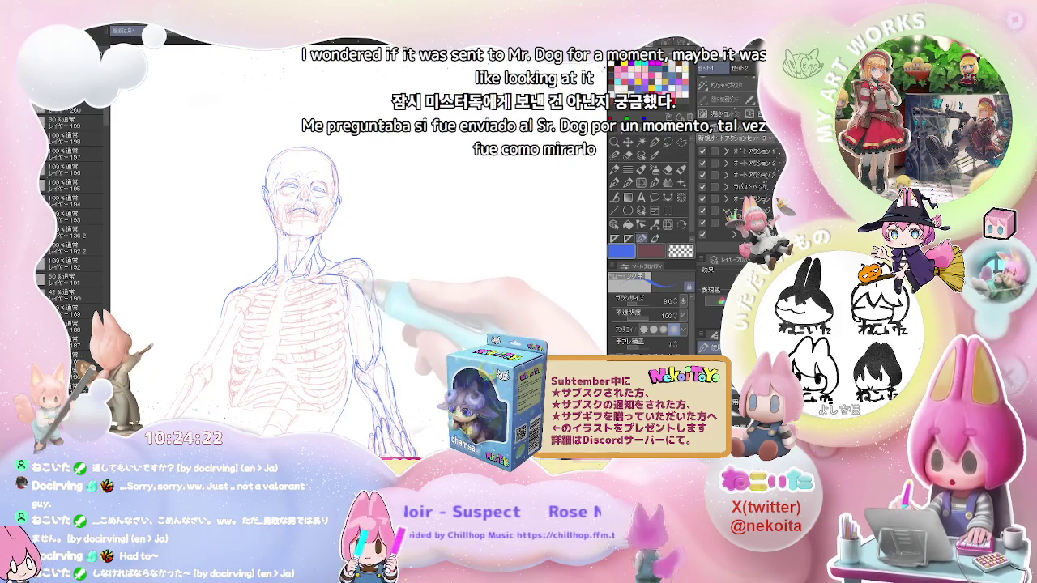
pyautogui.press('e')
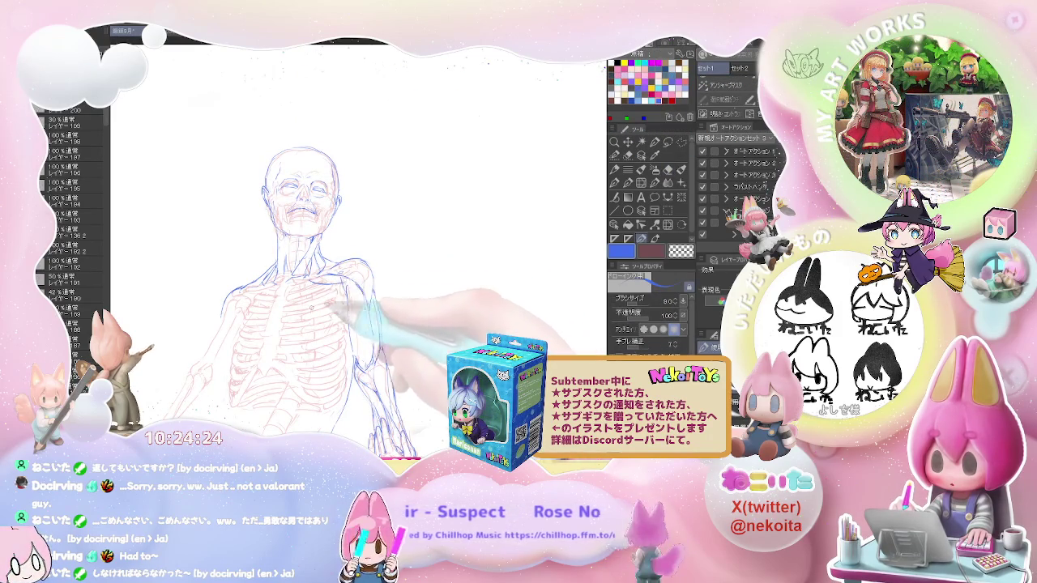
pyautogui.press('e')
pyautogui.press('p')
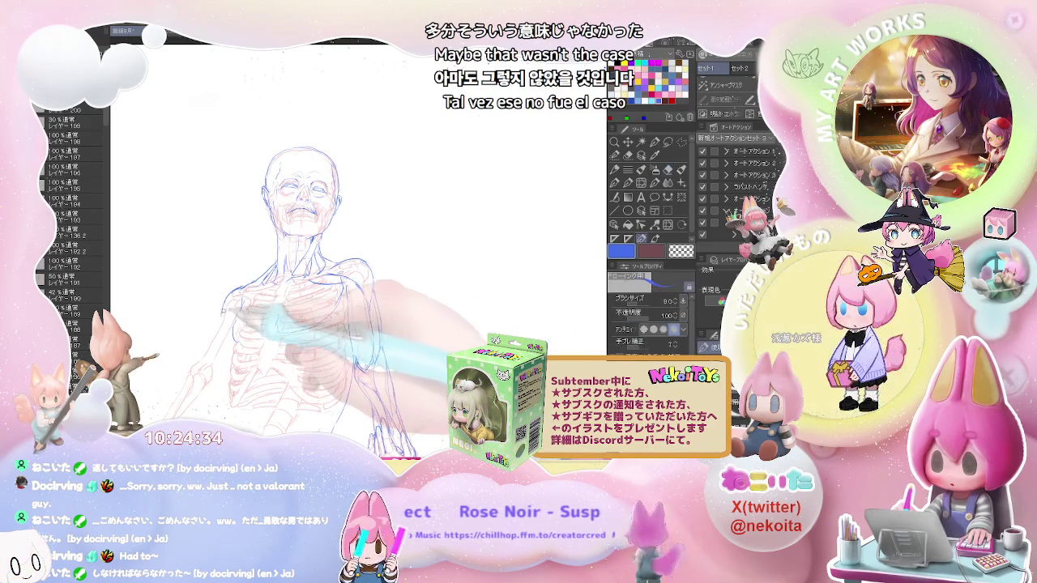
pyautogui.hotkey('ctrl', '-')
pyautogui.hotkey('ctrl', '-')
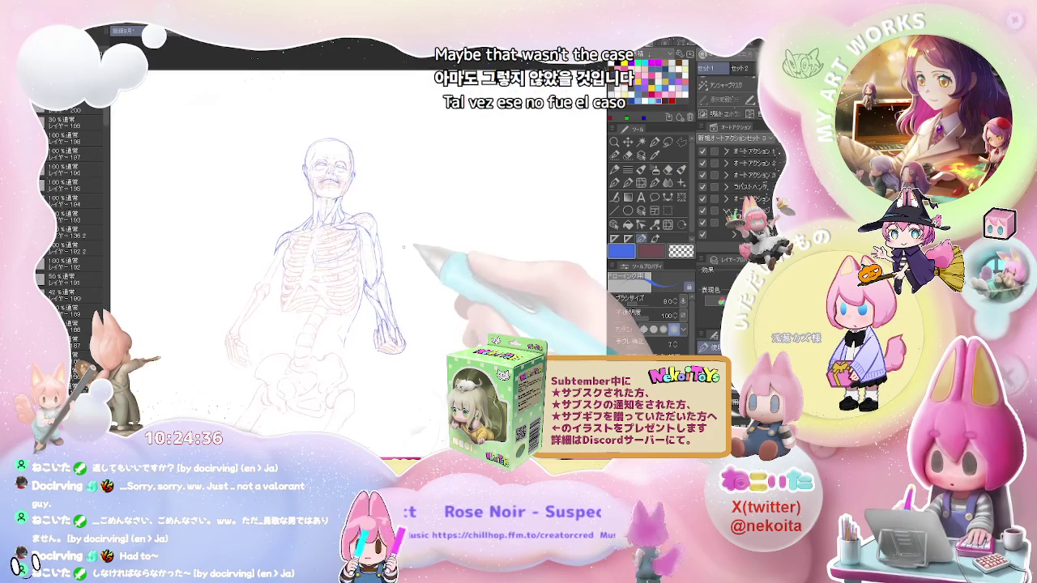
pyautogui.hotkey('ctrl', '+')
pyautogui.press('e')
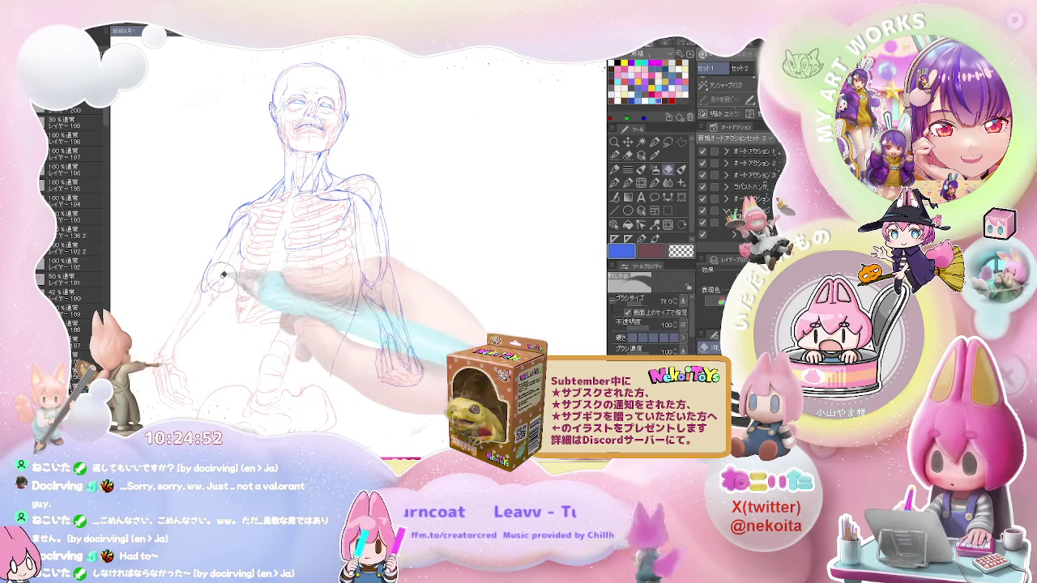
# Step: Extend the second arm's blue outline past the ribcage to the hand beside the hip
pyautogui.press('e')
pyautogui.press('p')
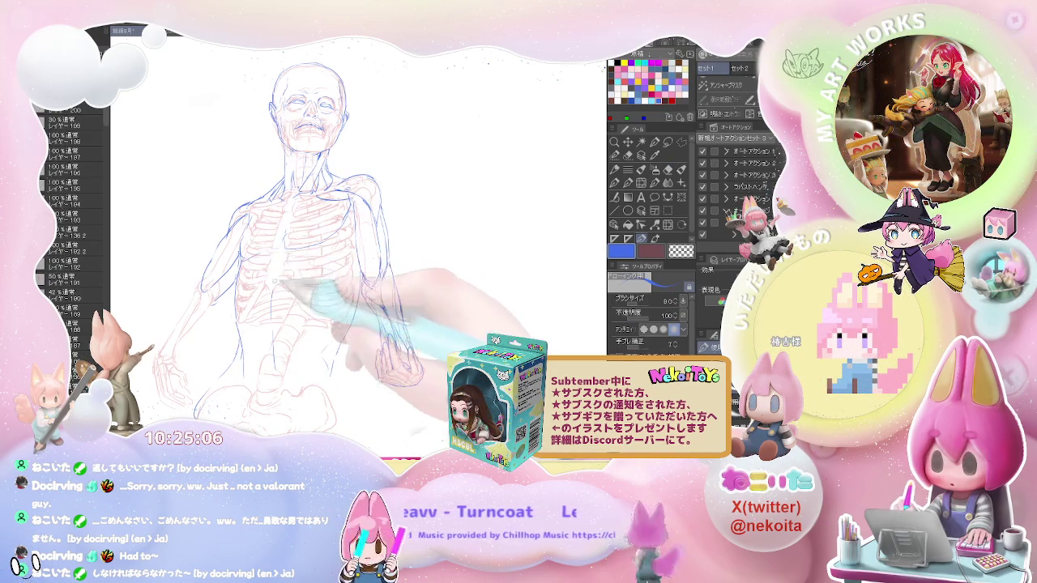
pyautogui.hotkey('ctrl', '-')
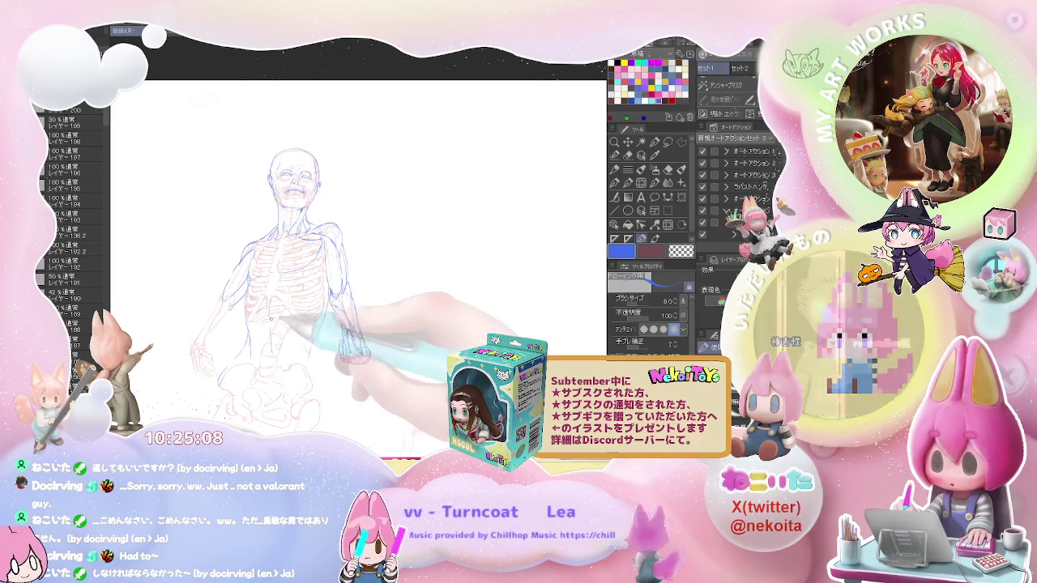
pyautogui.press('e')
pyautogui.press('p')
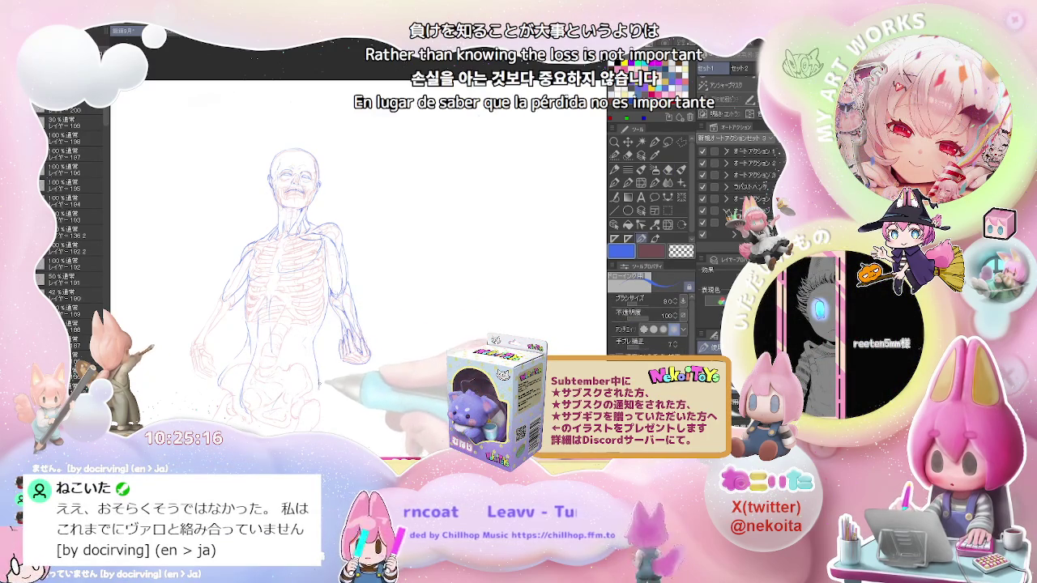
pyautogui.moveTo(294, 243); pyautogui.dragTo(350, 183)
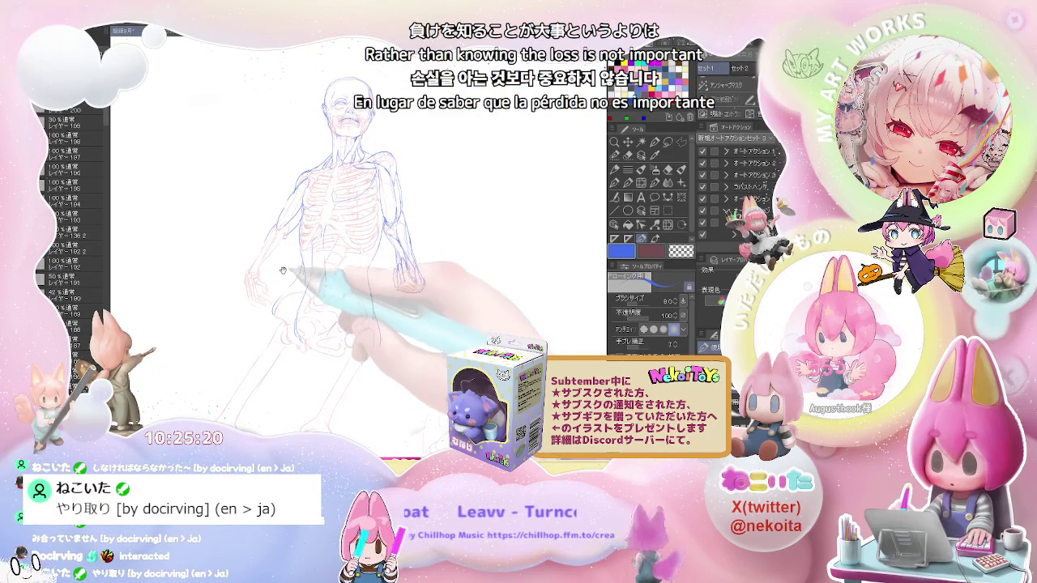
pyautogui.moveTo(284, 271); pyautogui.dragTo(290, 301)
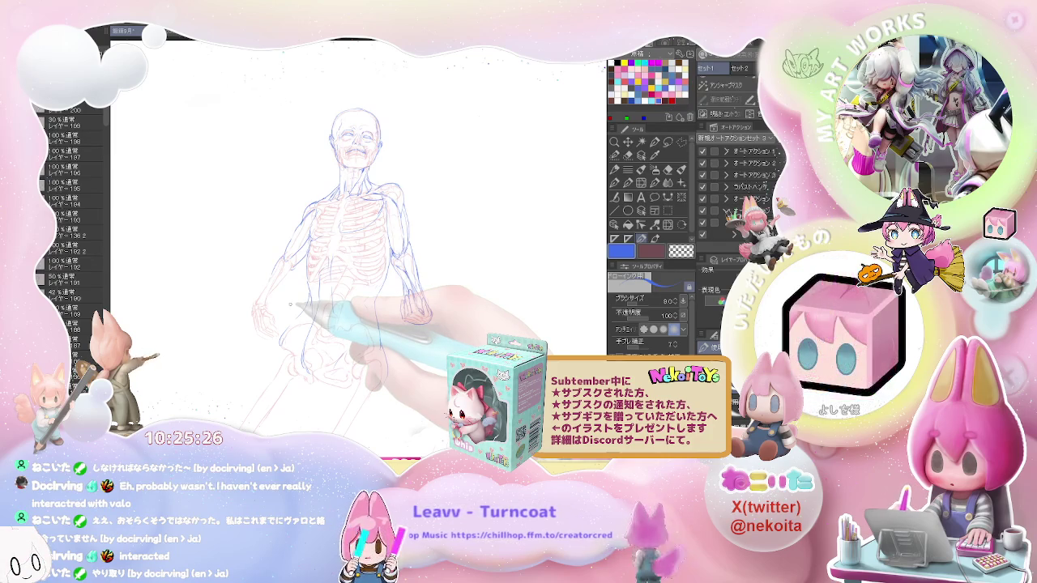
# Step: Rework the blue torso and left arm contours, redrawing the wrist and hand beside the hip
pyautogui.scroll(2, 294, 282)
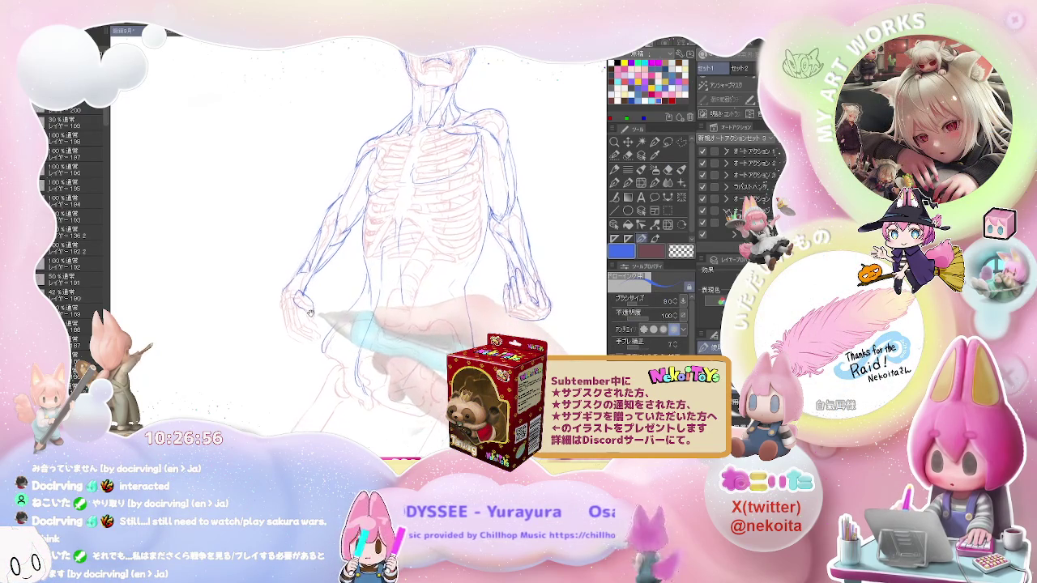
# Step: Erase and redraw the left hand lines, then trace the waist and hip toward the pelvis
pyautogui.moveTo(310, 324); pyautogui.dragTo(308, 314)
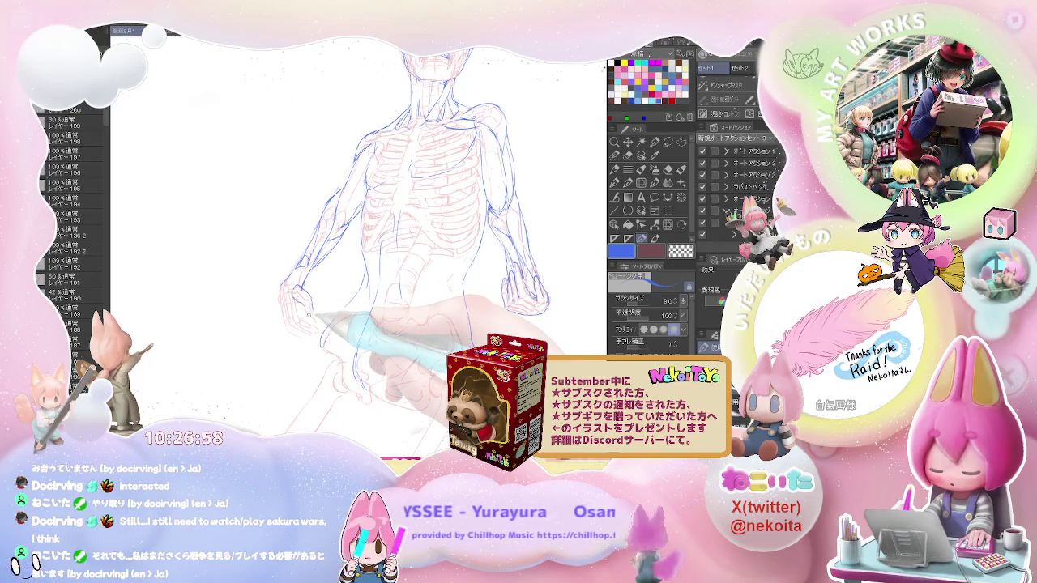
pyautogui.press('e')
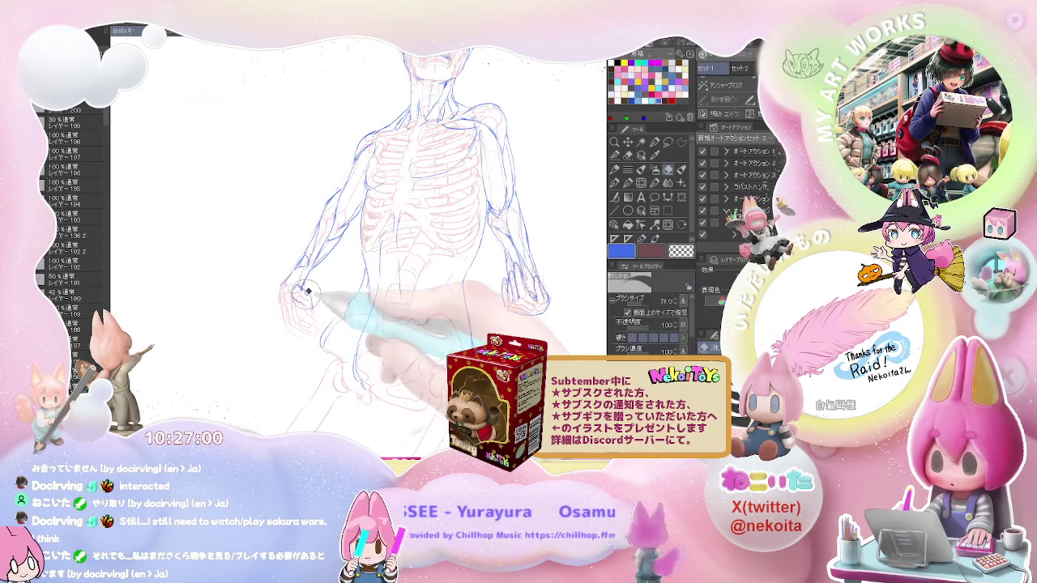
pyautogui.press('p')
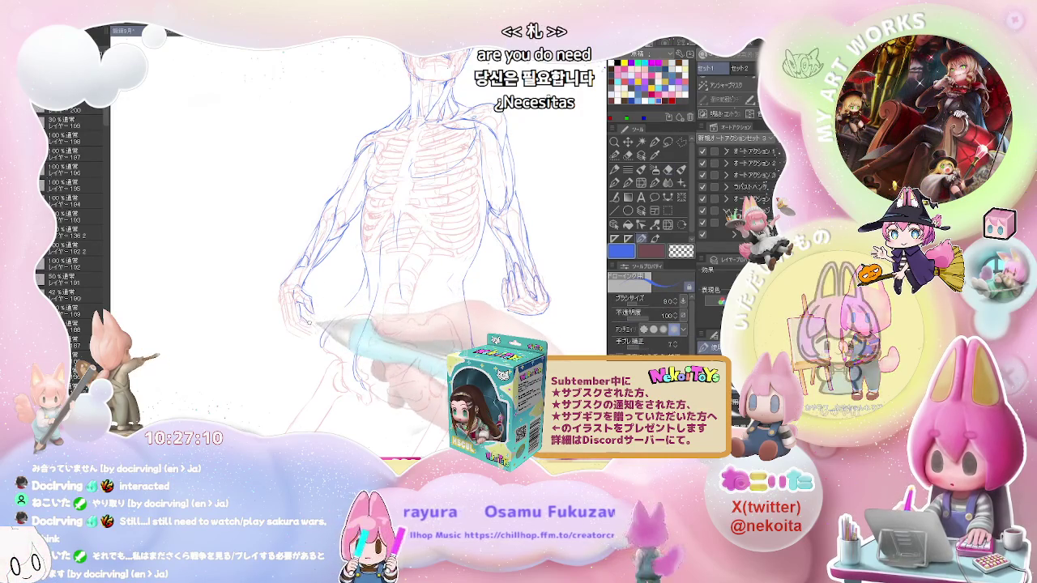
pyautogui.press('e')
pyautogui.press('p')
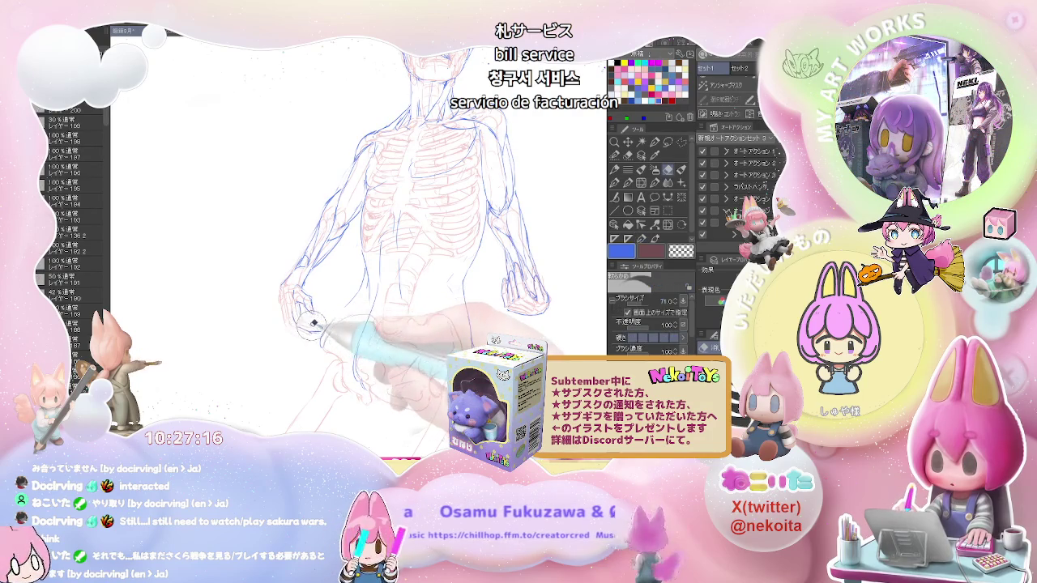
pyautogui.press('p')
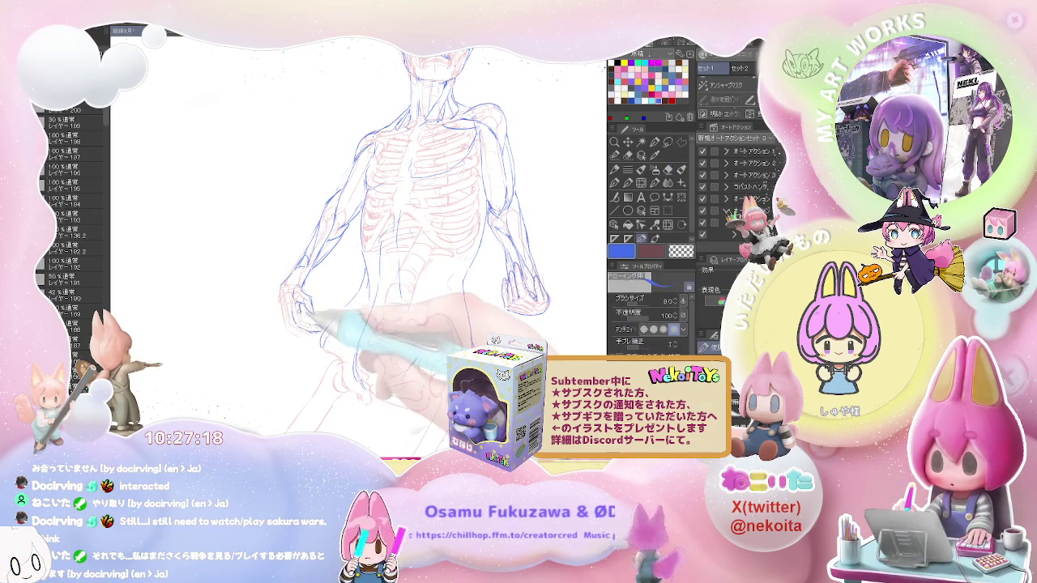
pyautogui.press('e')
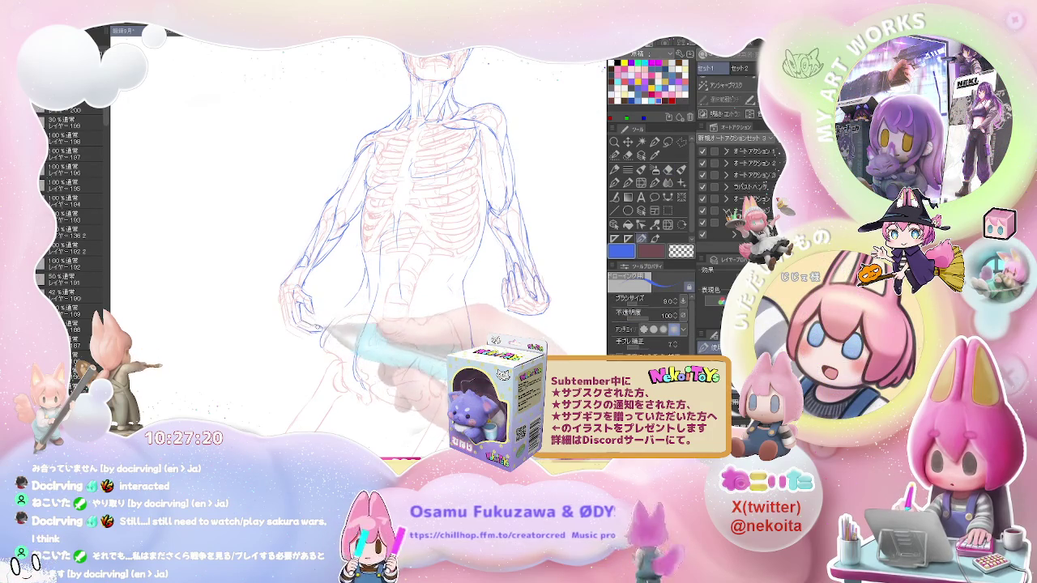
pyautogui.press('p')
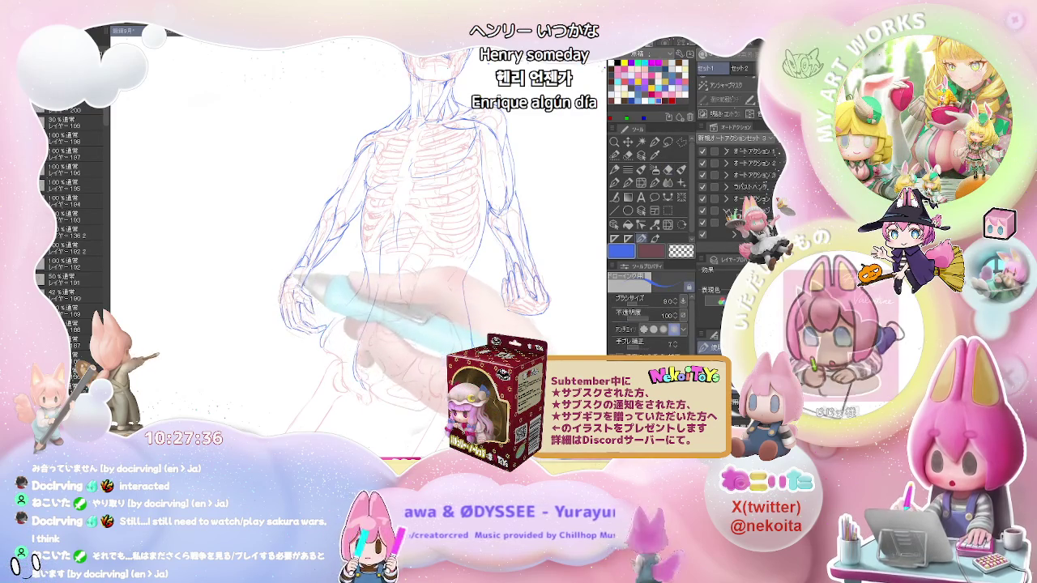
# Step: Erase stray strokes and redraw the blue contour of the figure's left arm
pyautogui.press('e')
pyautogui.press('p')
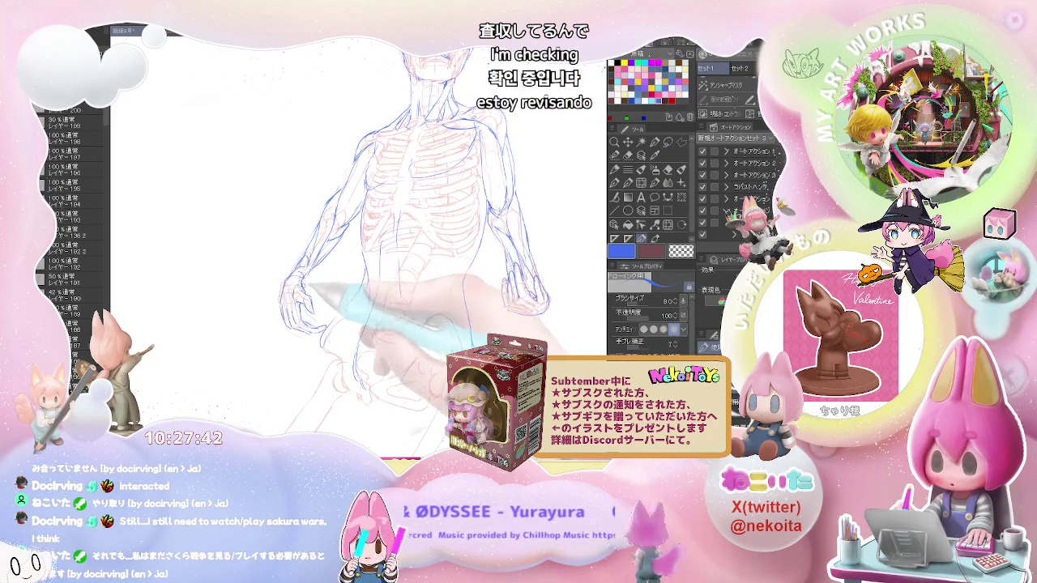
pyautogui.press('e')
pyautogui.hotkey('ctrl', '-')
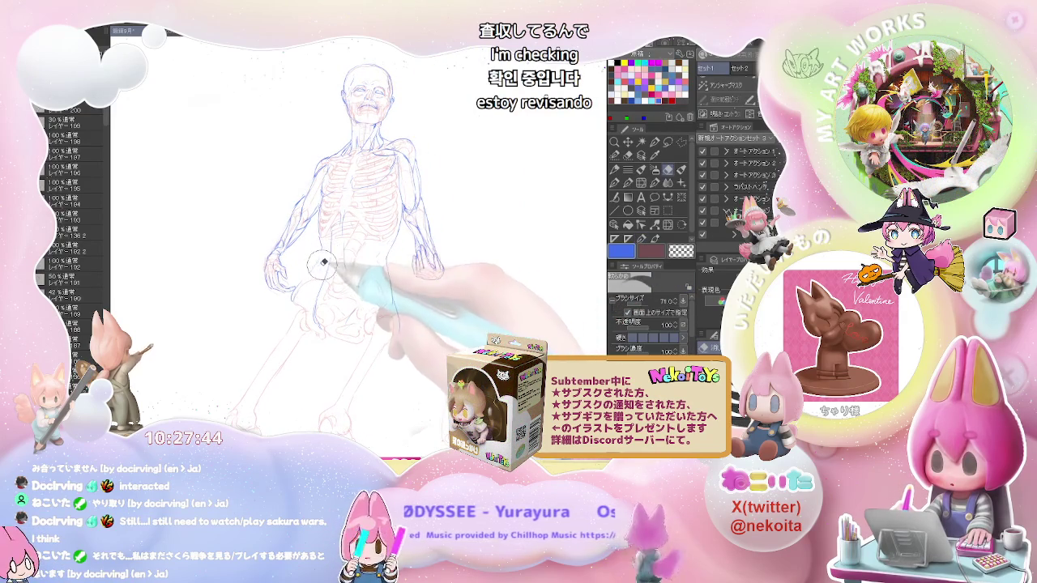
pyautogui.press('p')
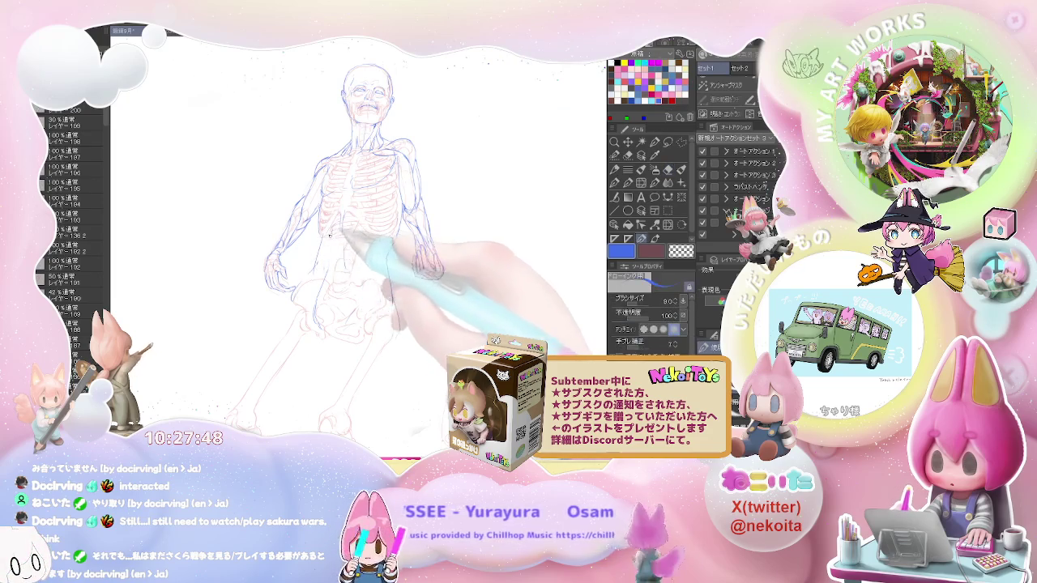
# Step: Reposition the canvas, rotate it for a better angle, then reset it upright
pyautogui.moveTo(338, 232); pyautogui.dragTo(353, 263)
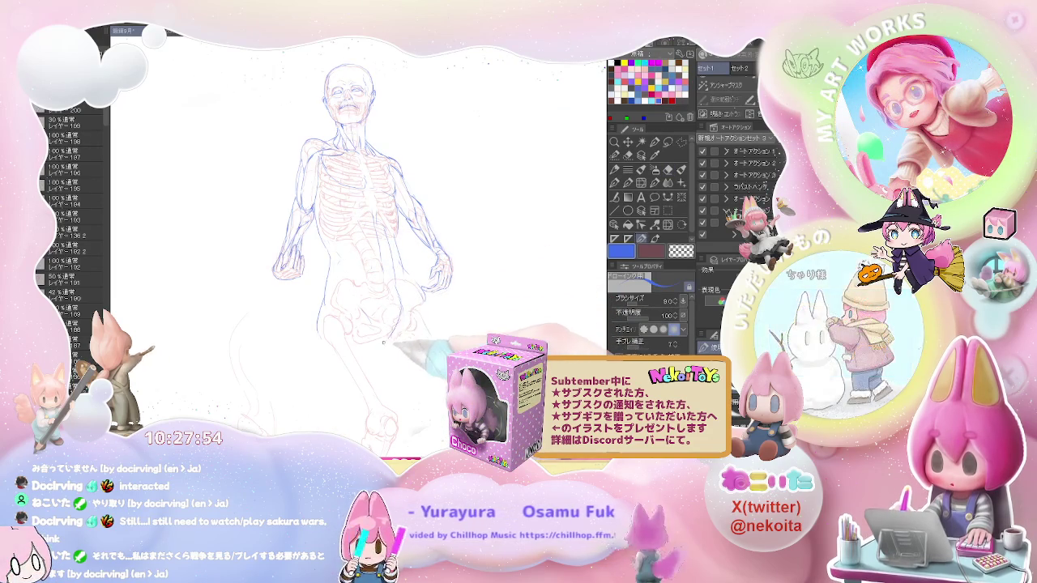
pyautogui.press('-')
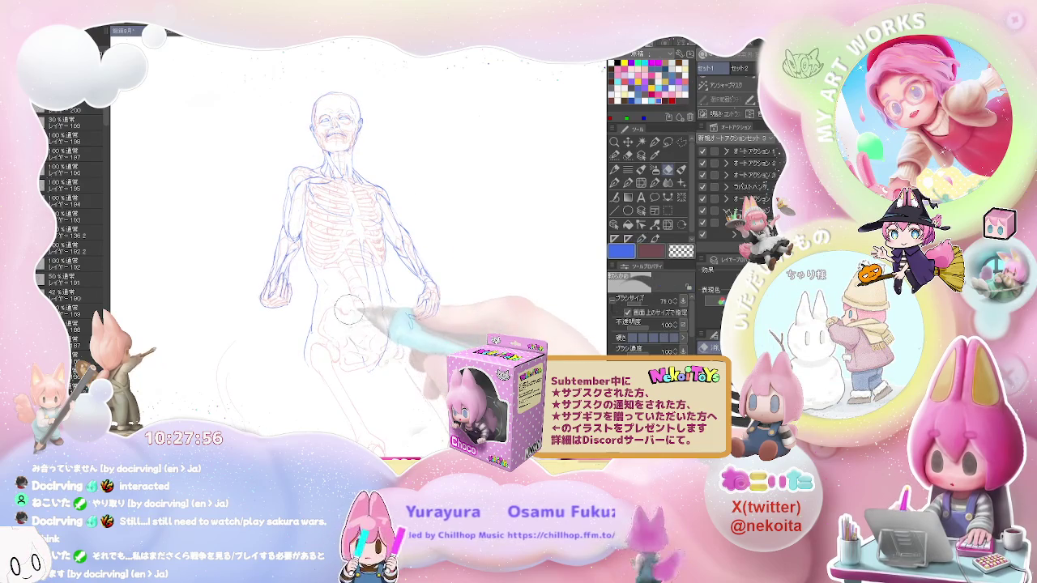
pyautogui.press('^')
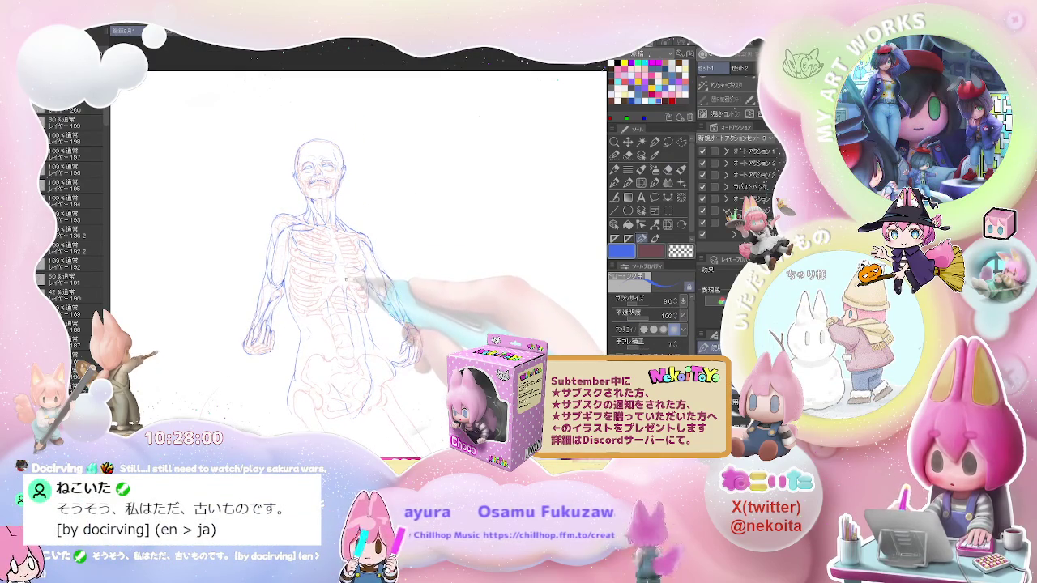
# Step: Clean up and redraw the blue line of the figure's left waist
pyautogui.press('e')
pyautogui.press('p')
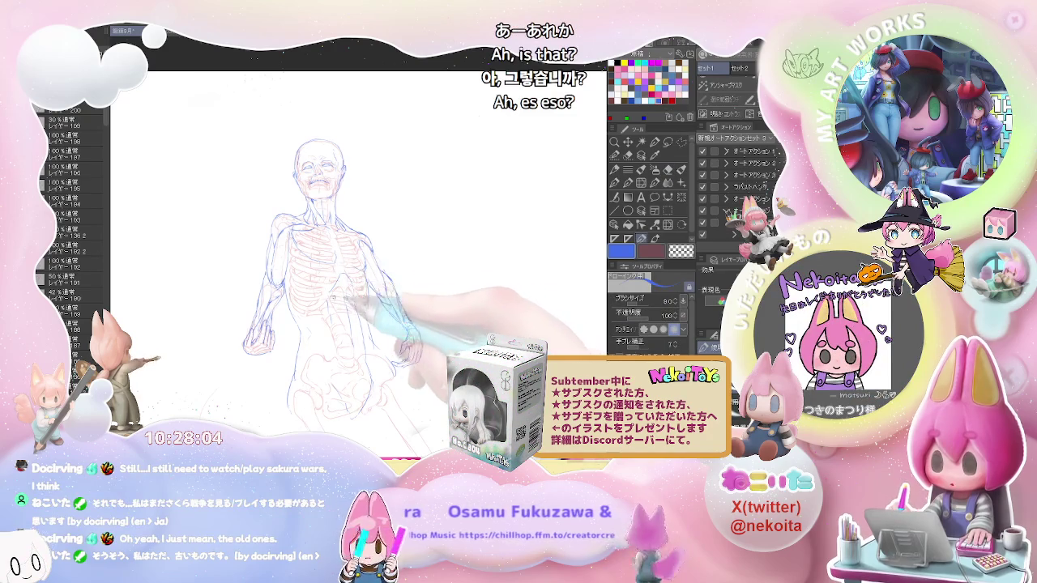
pyautogui.press('e')
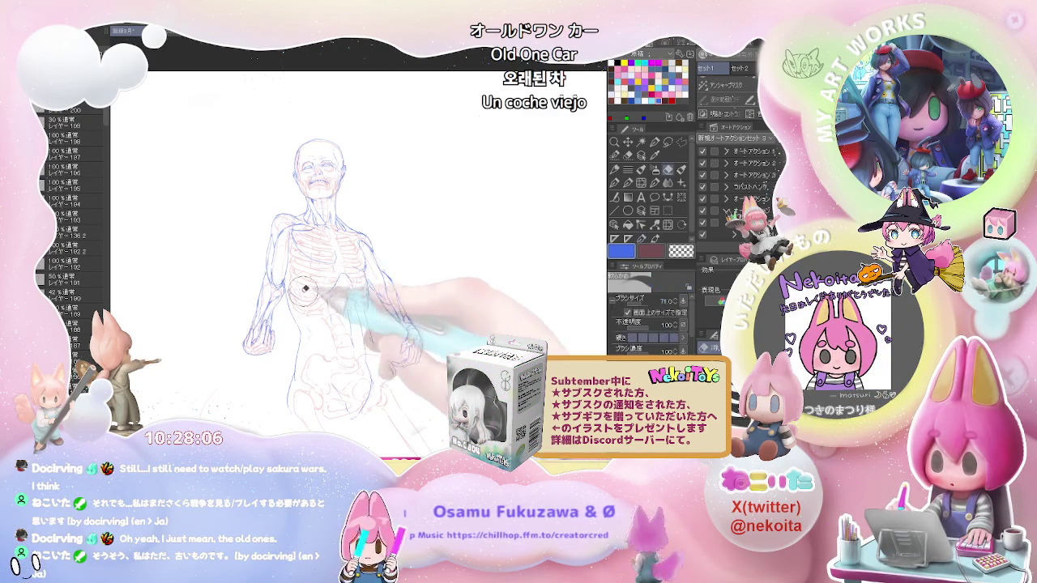
pyautogui.press('p')
pyautogui.press('e')
pyautogui.press('p')
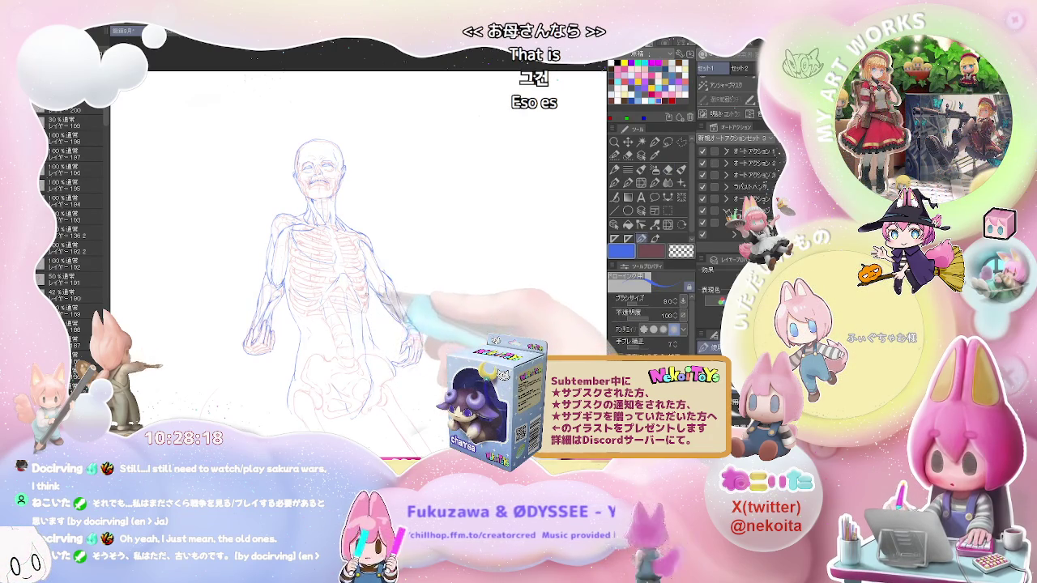
# Step: Extend the blue outline along the opposite waist and hip toward the pelvis
pyautogui.press('e')
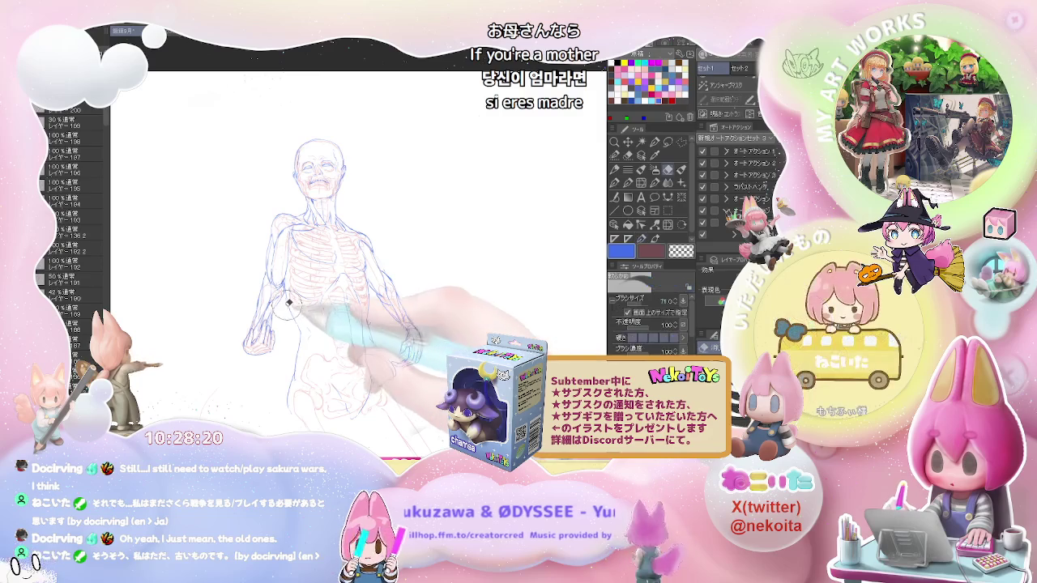
pyautogui.press('p')
pyautogui.press('e')
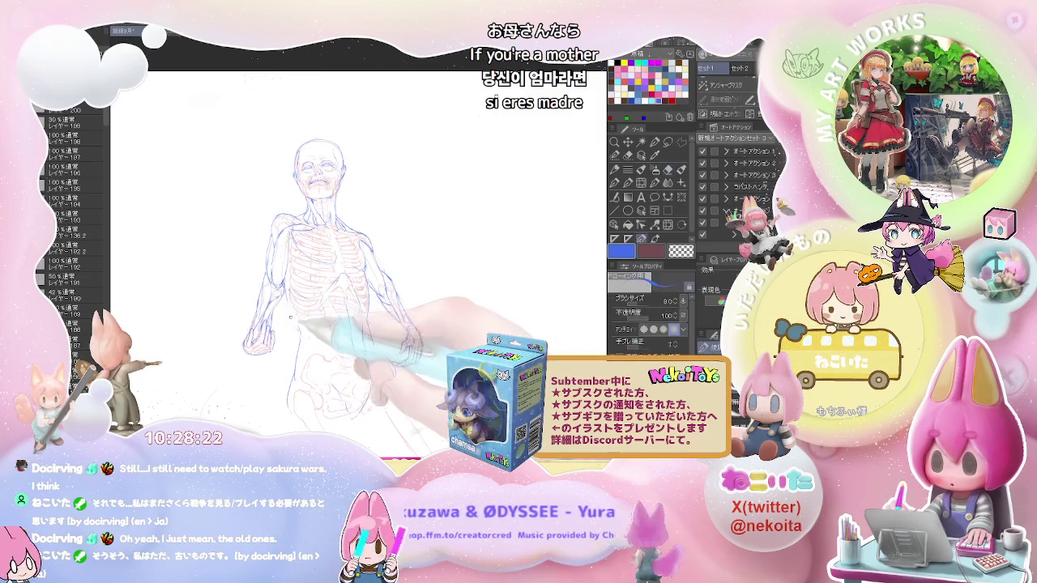
pyautogui.moveTo(293, 327); pyautogui.dragTo(309, 270)
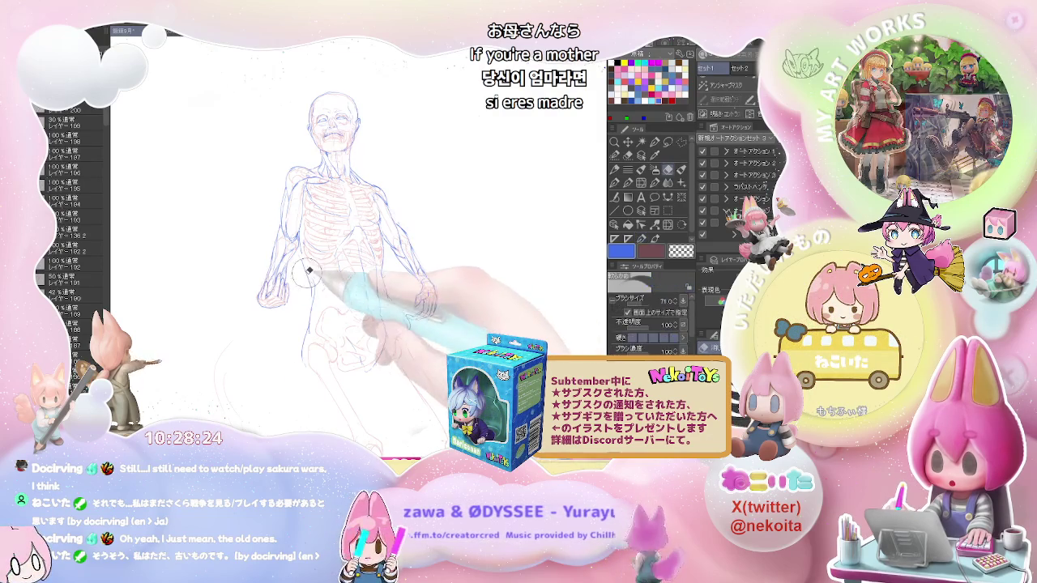
pyautogui.press('p')
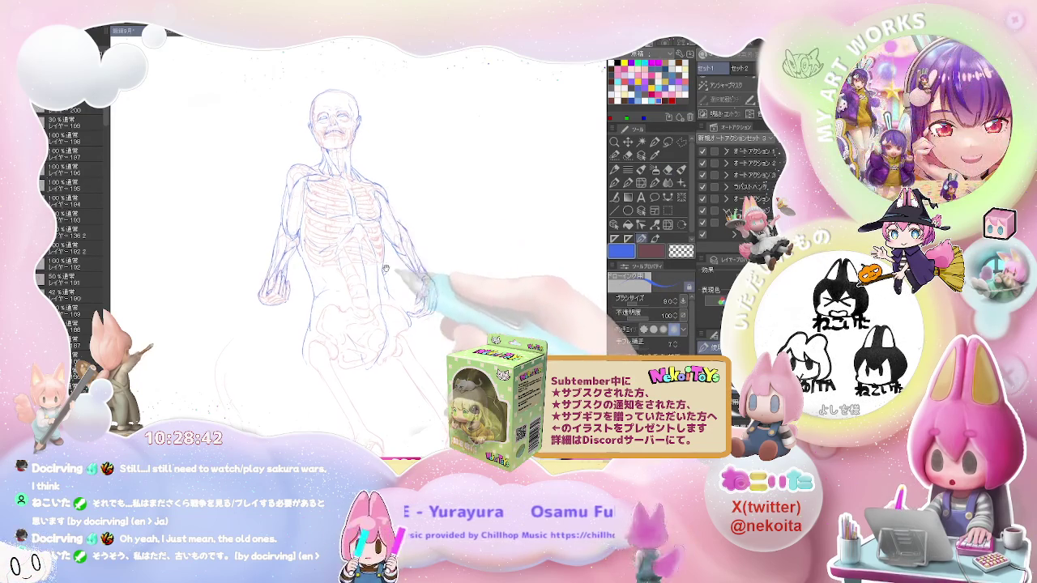
# Step: Zoom in to redraw the blue right arm, elbow and belly lines over the skeleton
pyautogui.moveTo(348, 267); pyautogui.dragTo(348, 231)
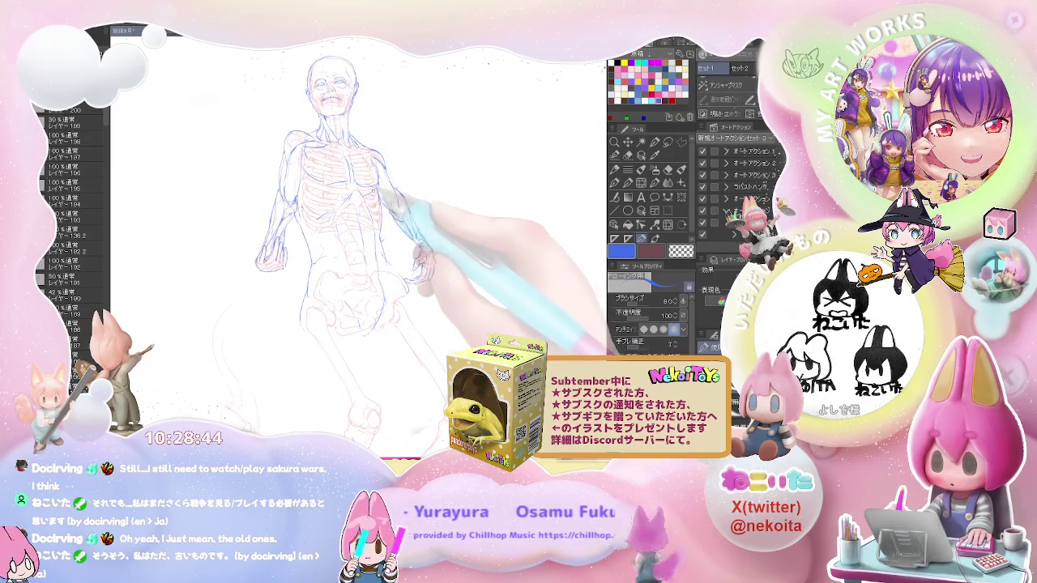
pyautogui.hotkey('ctrl', '+')
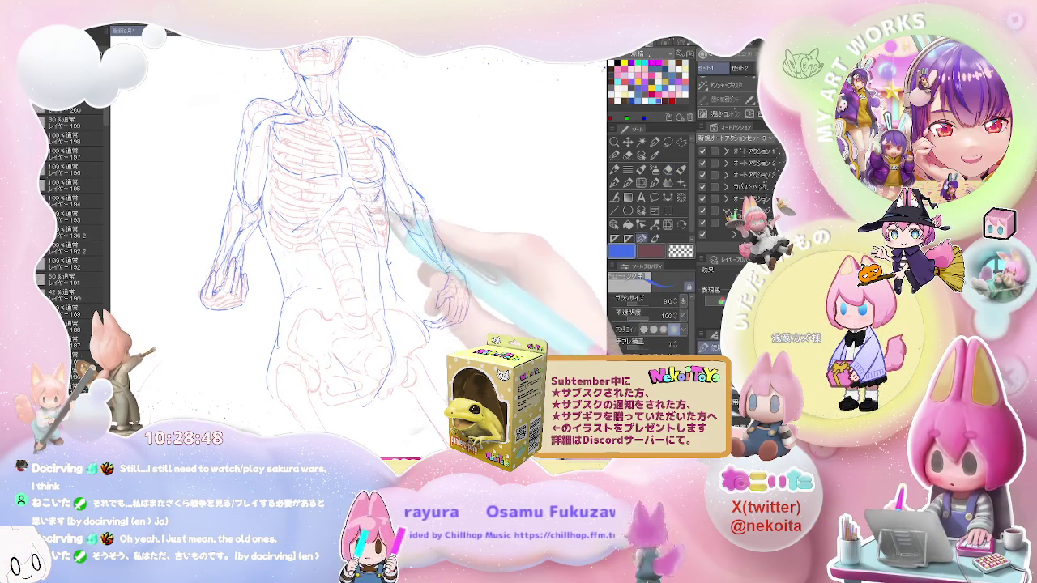
pyautogui.press('p')
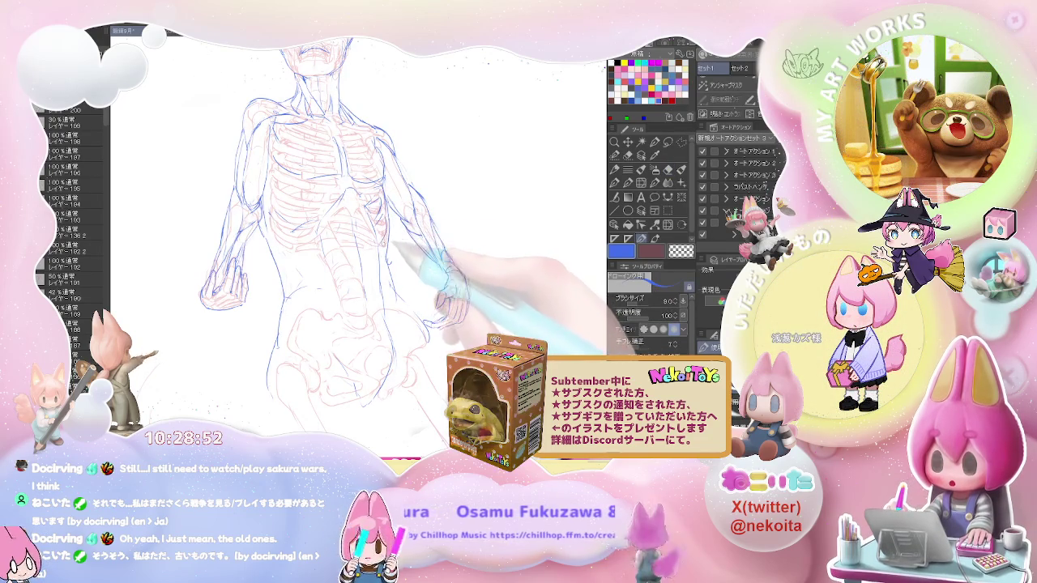
pyautogui.press('e')
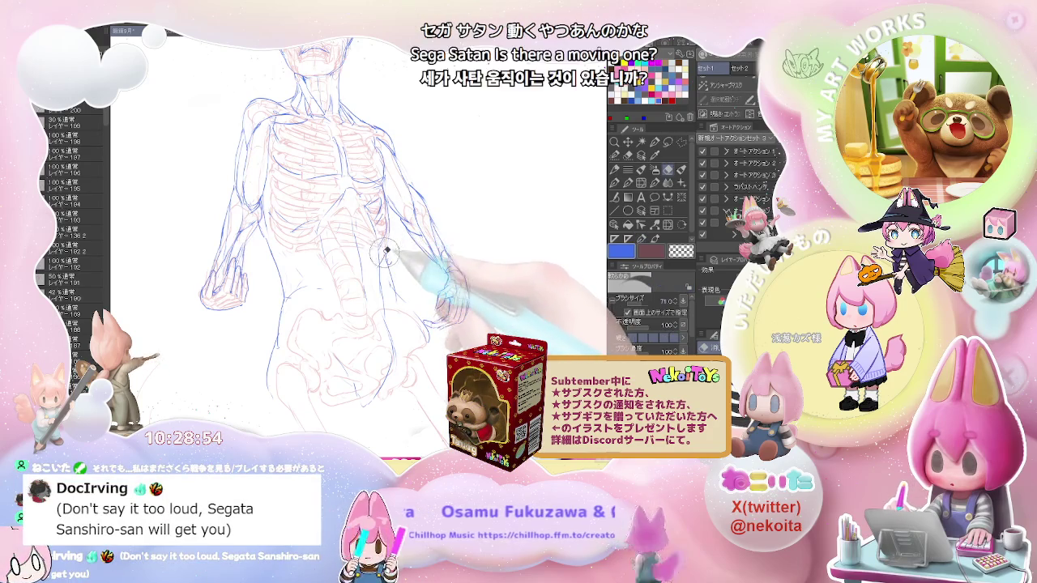
pyautogui.press('p')
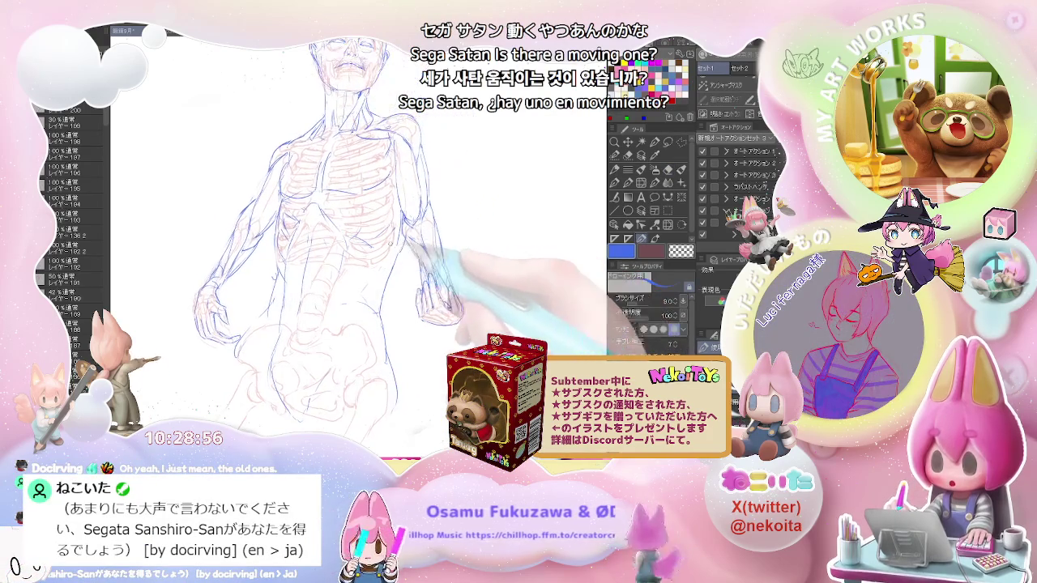
pyautogui.press('e')
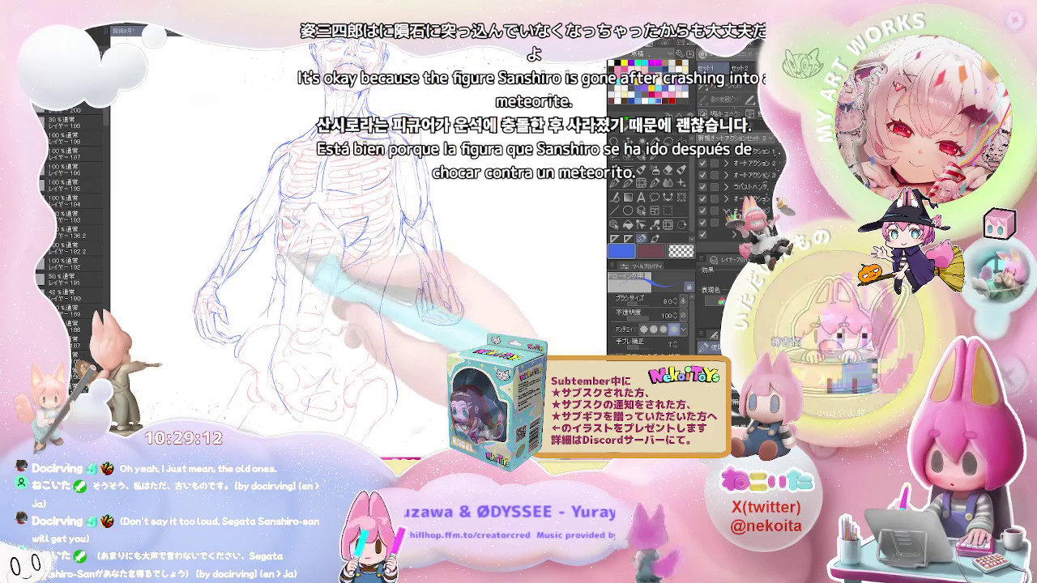
pyautogui.hotkey('ctrl', '-')
pyautogui.press('p')
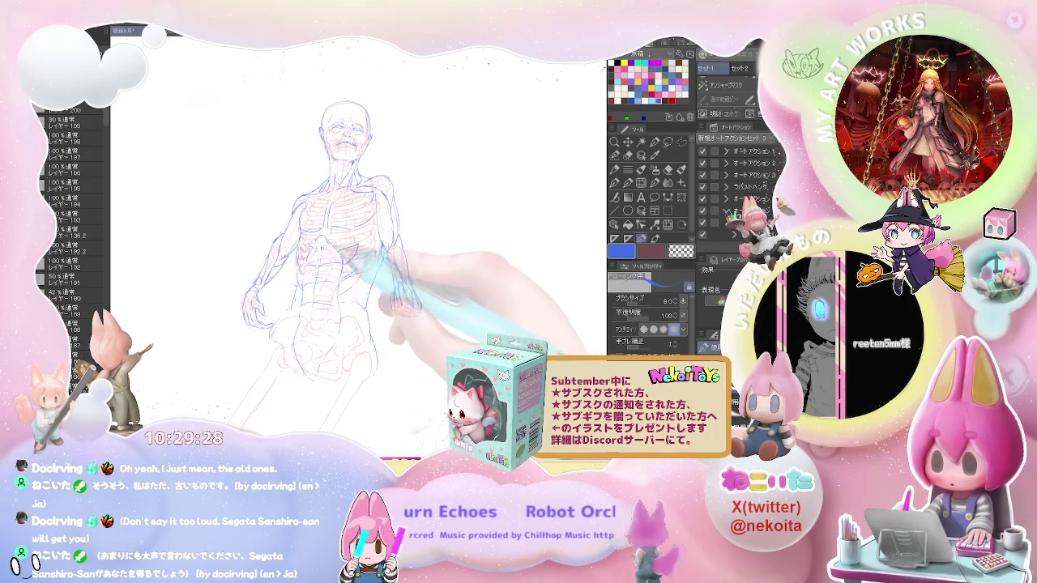
# Step: Sketch blue hip contours over the red skeleton's pelvis
pyautogui.press('e')
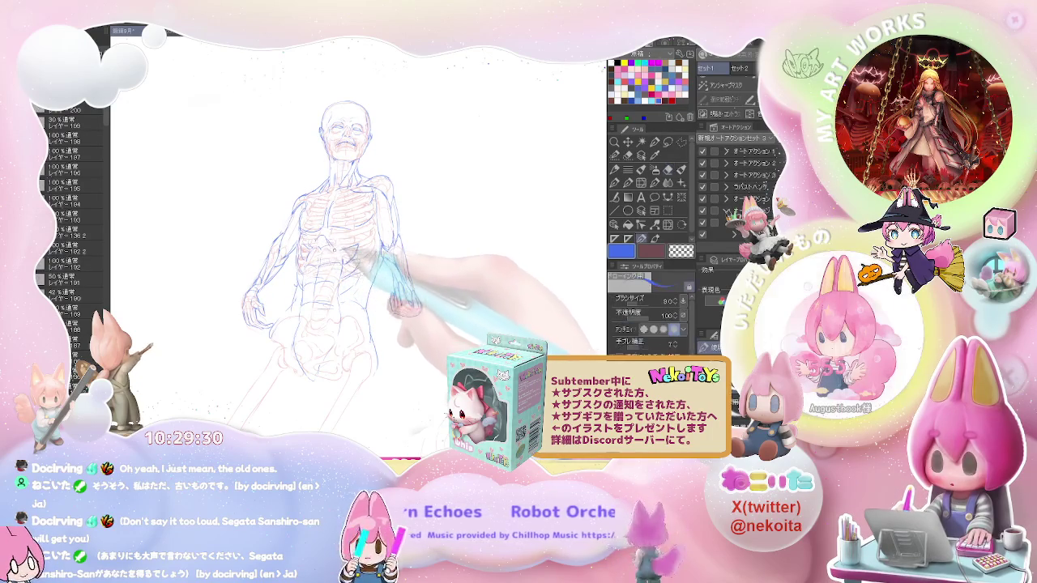
pyautogui.press('p')
pyautogui.hotkey('ctrl', '-')
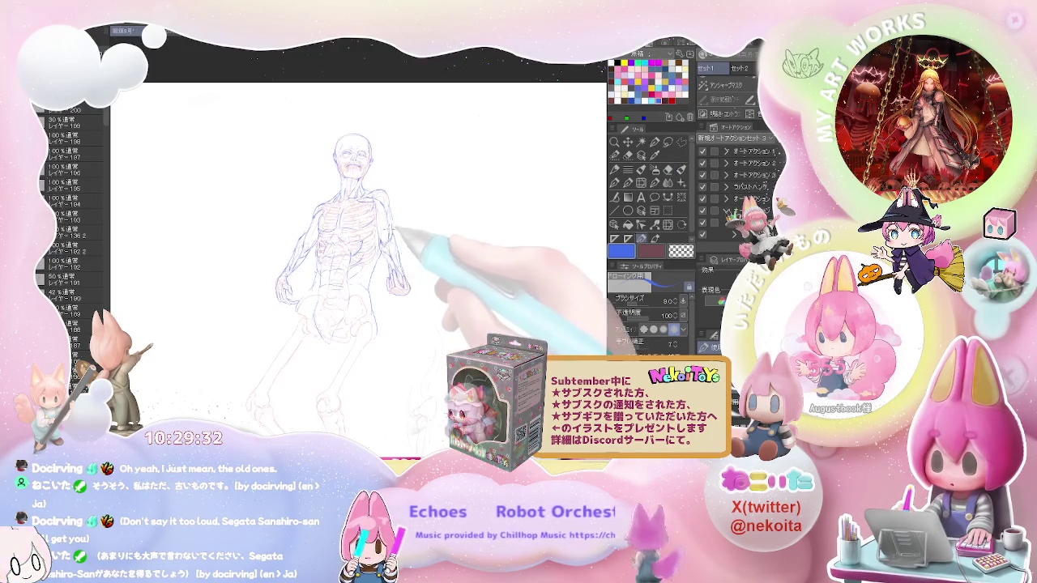
pyautogui.hotkey('ctrl', '+')
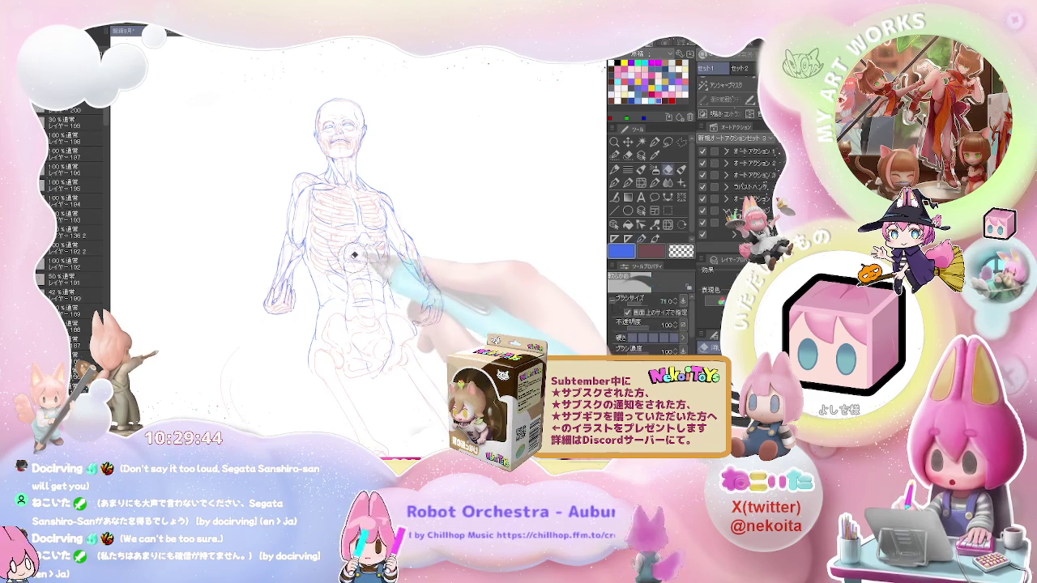
pyautogui.press('p')
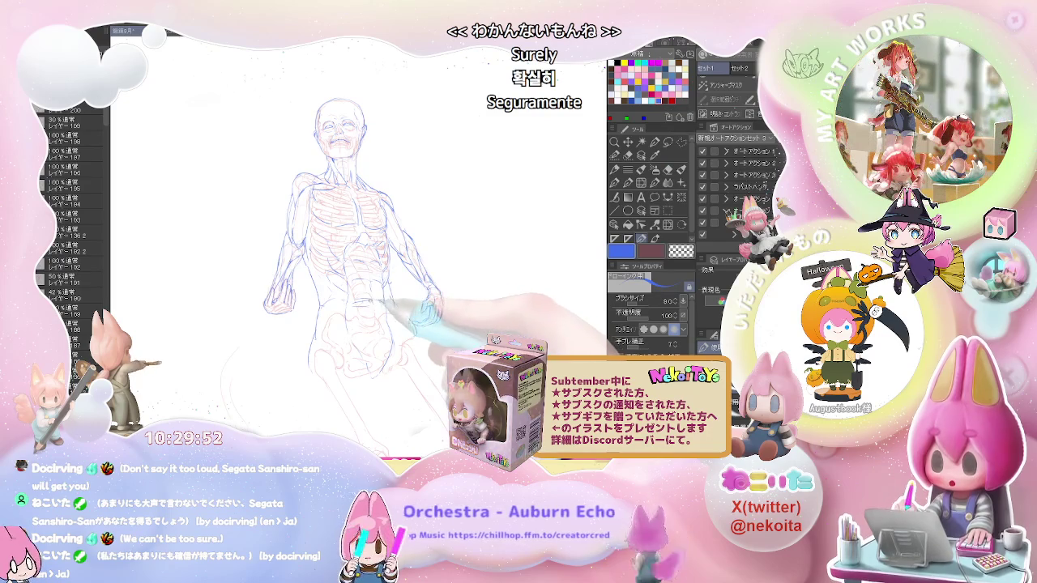
pyautogui.moveTo(381, 306); pyautogui.dragTo(366, 290)
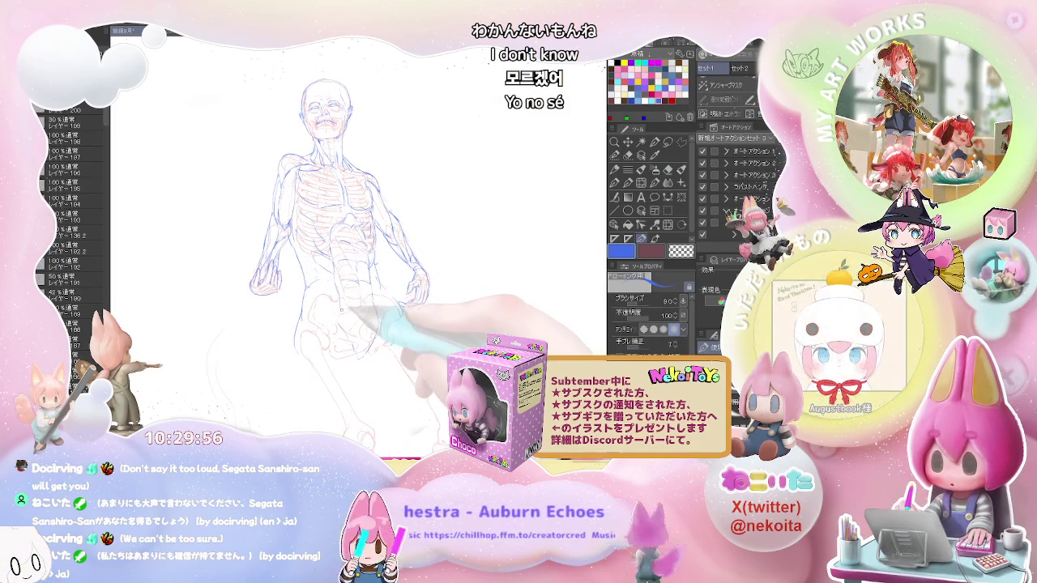
# Step: Draw the blue outer thigh outline below the hip, starting the legs' contour
pyautogui.press('p')
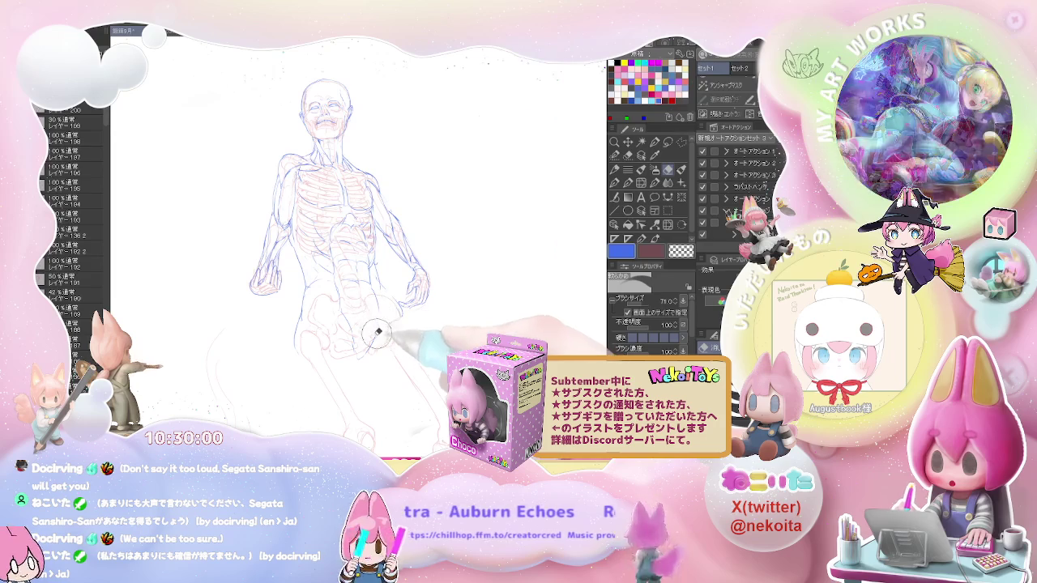
pyautogui.moveTo(278, 330); pyautogui.dragTo(255, 278)
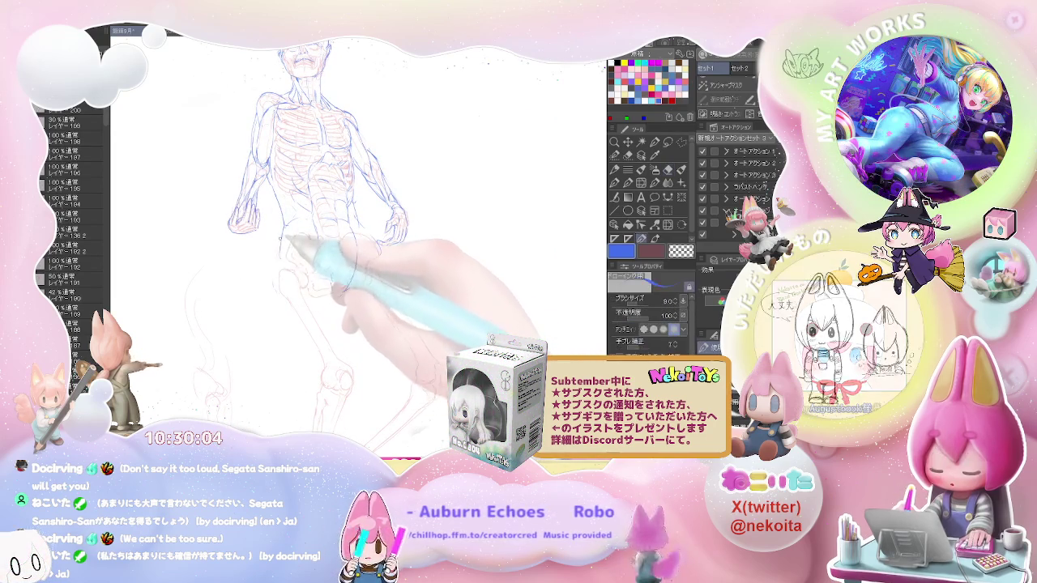
pyautogui.moveTo(274, 264); pyautogui.dragTo(289, 317)
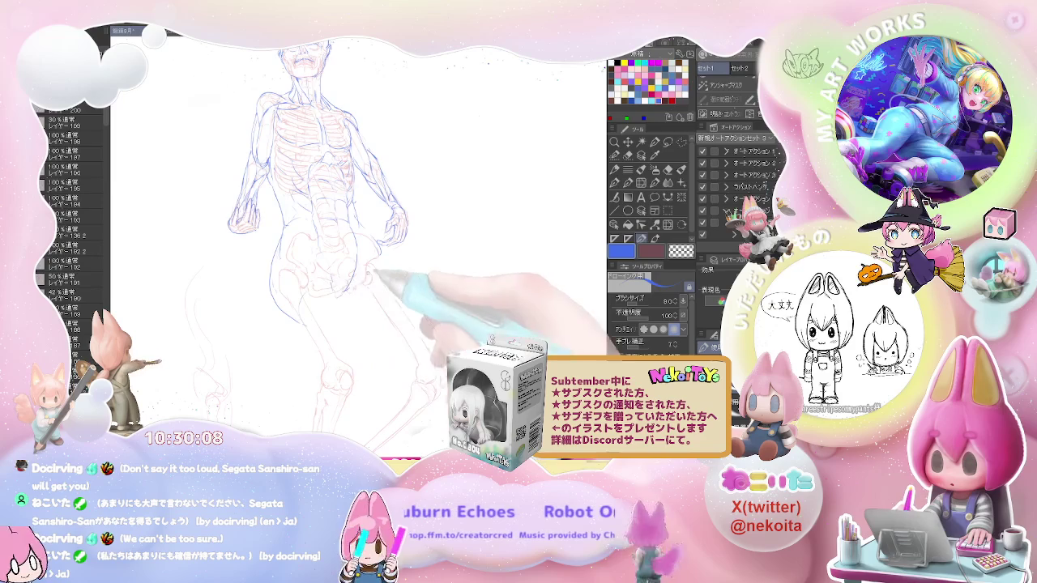
pyautogui.moveTo(369, 275); pyautogui.dragTo(356, 223)
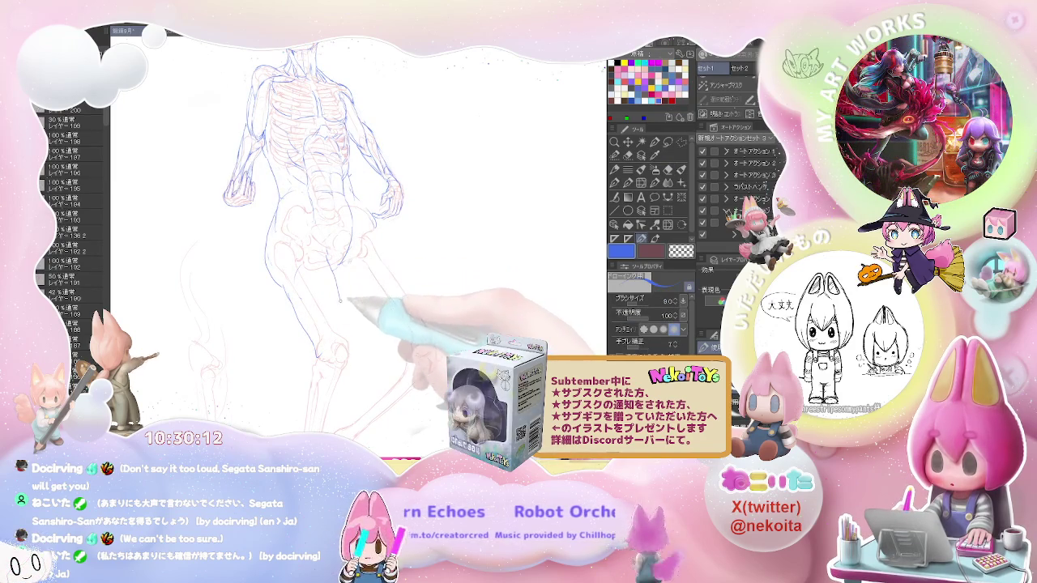
pyautogui.hotkey('ctrl', '-')
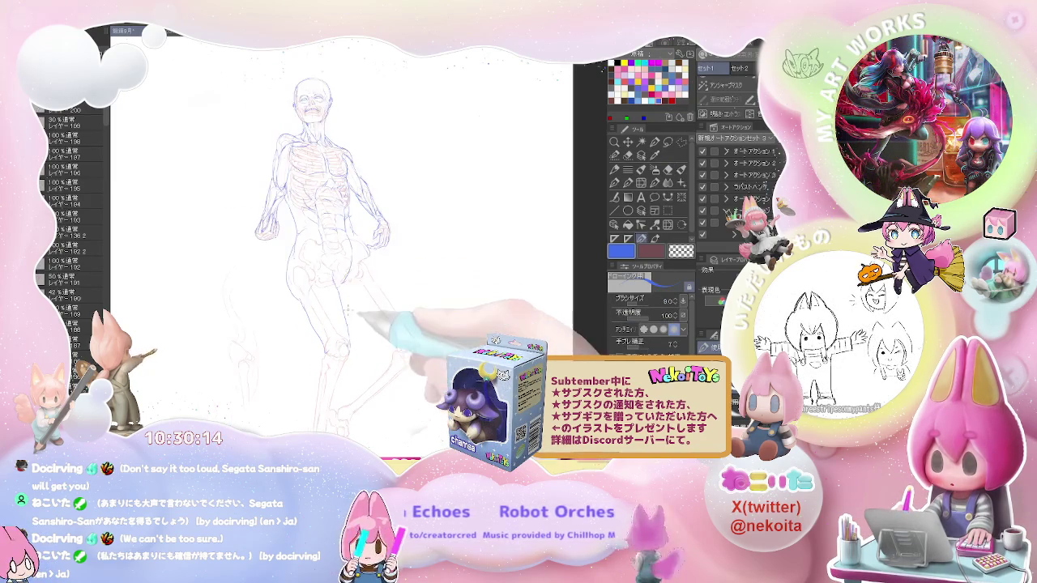
pyautogui.press('p')
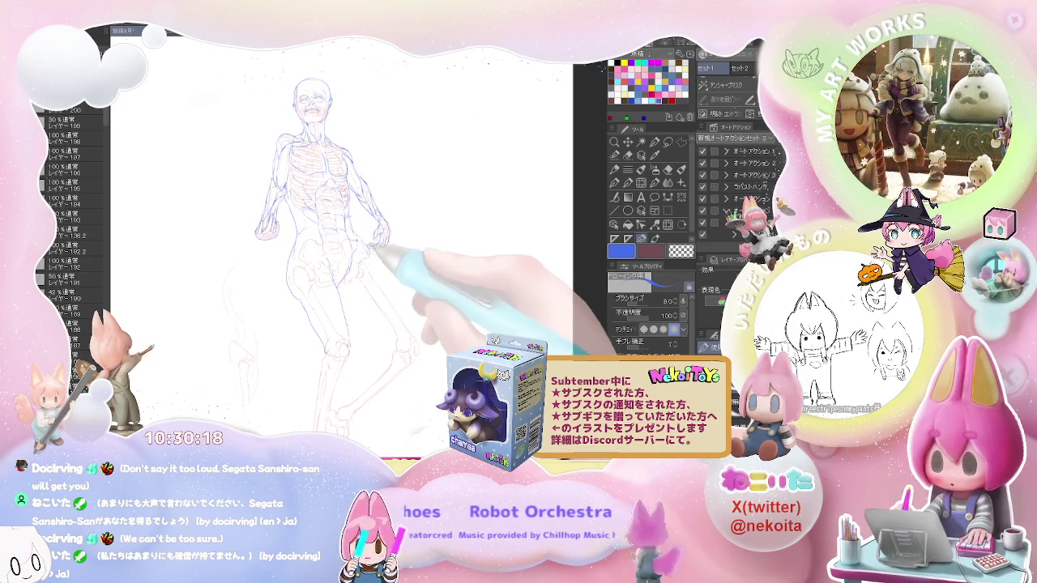
pyautogui.press('e')
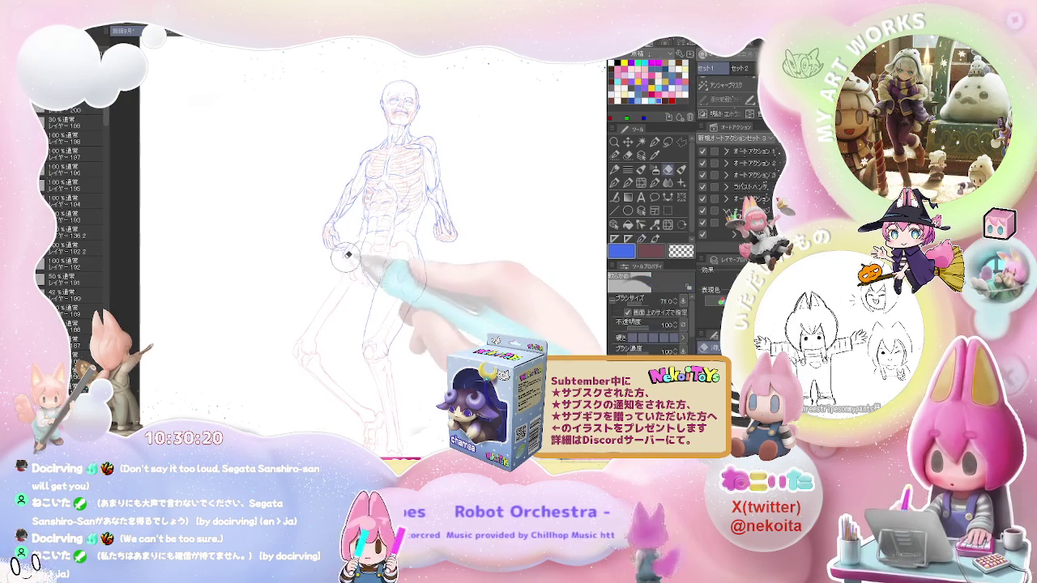
pyautogui.press('p')
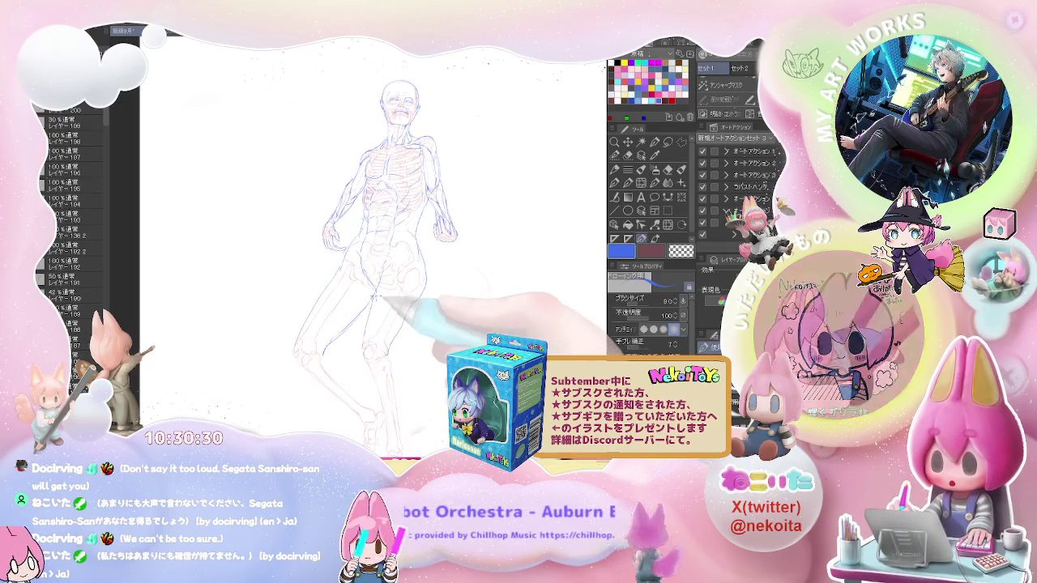
# Step: Zoom out to check the leg proportions against the skeleton, then zoom back in
pyautogui.scroll(2, 377, 301)
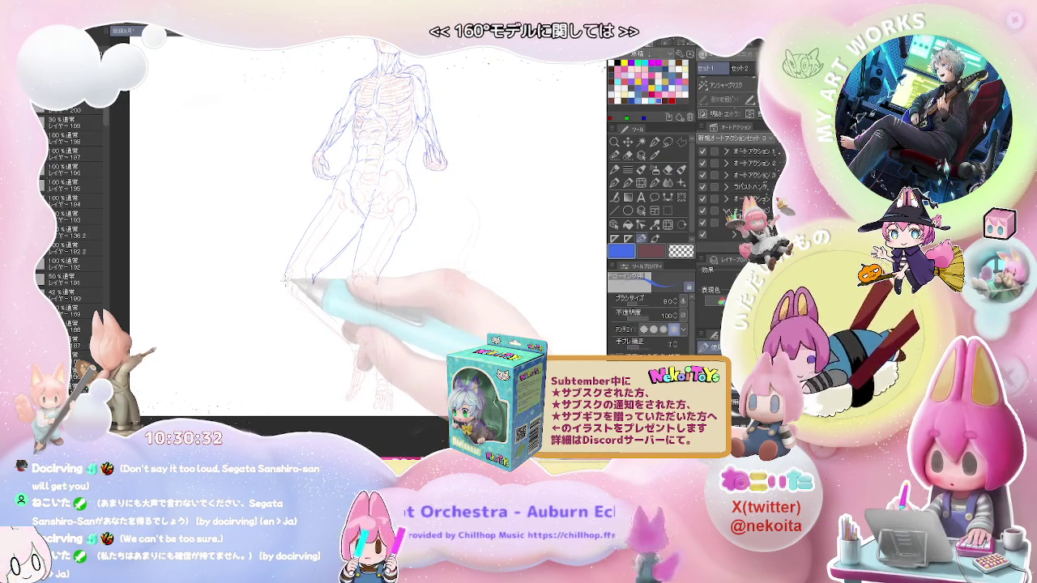
pyautogui.scroll(2, 433, 317)
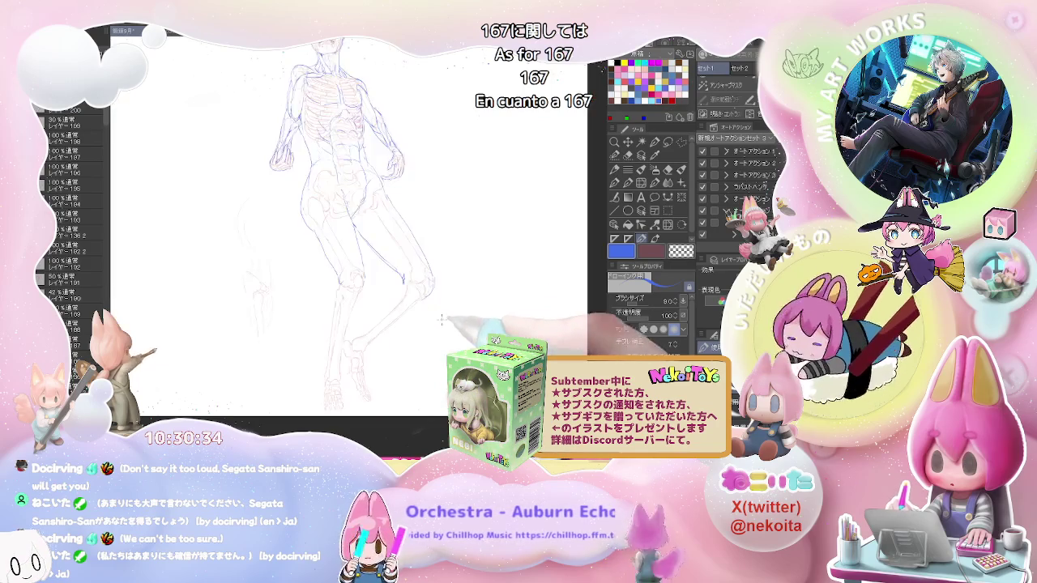
pyautogui.scroll(-1, 434, 317)
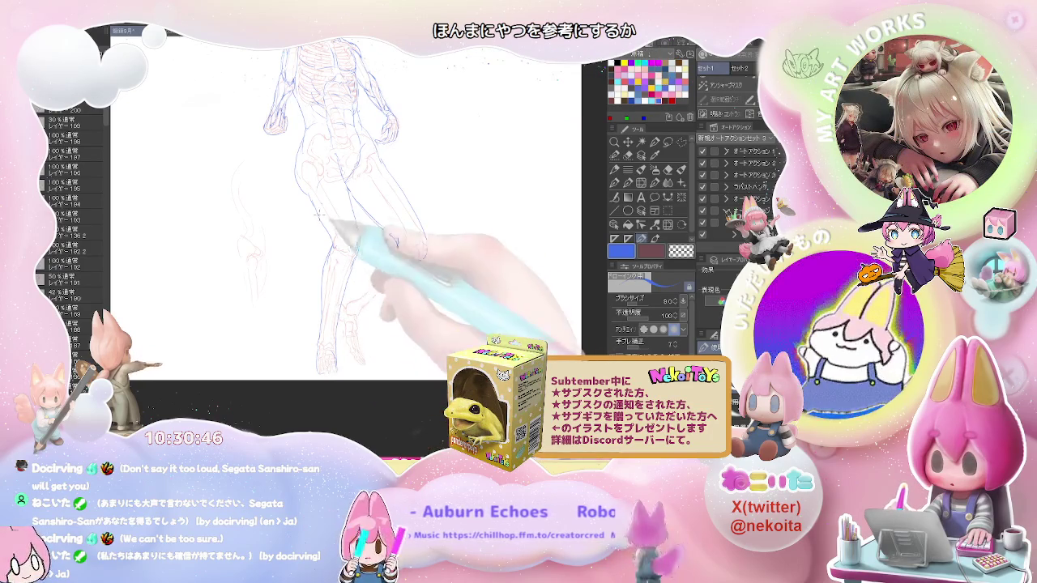
pyautogui.scroll(3, 293, 284)
pyautogui.scroll(1, 293, 284)
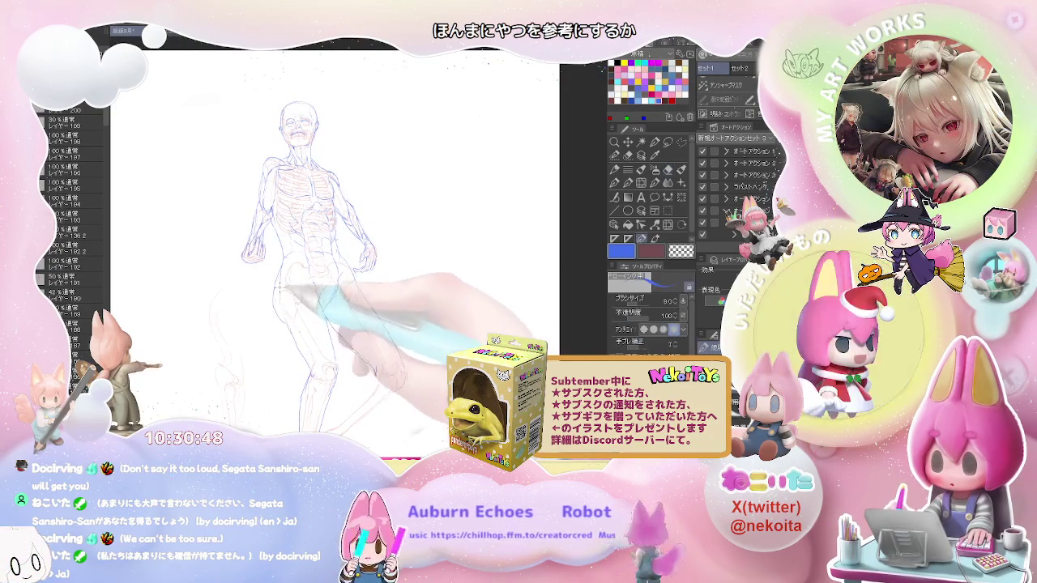
pyautogui.scroll(-3, 358, 272)
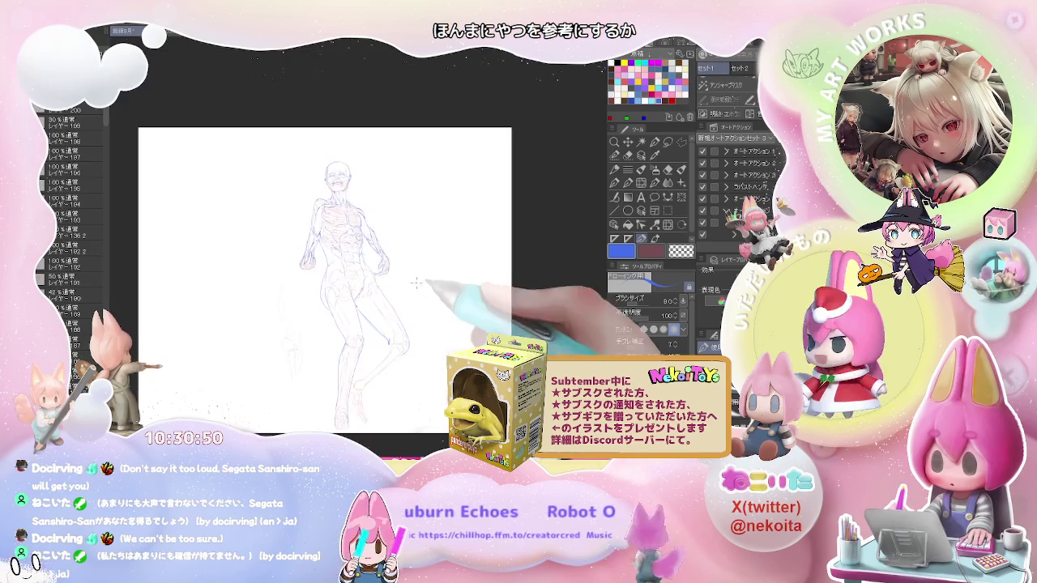
pyautogui.scroll(2, 391, 287)
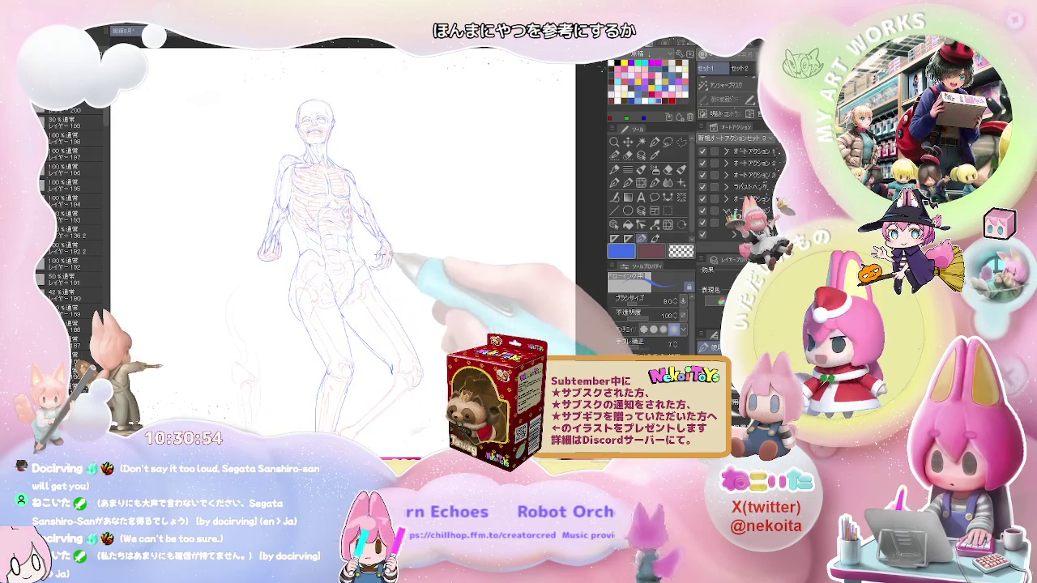
pyautogui.scroll(-3, 368, 275)
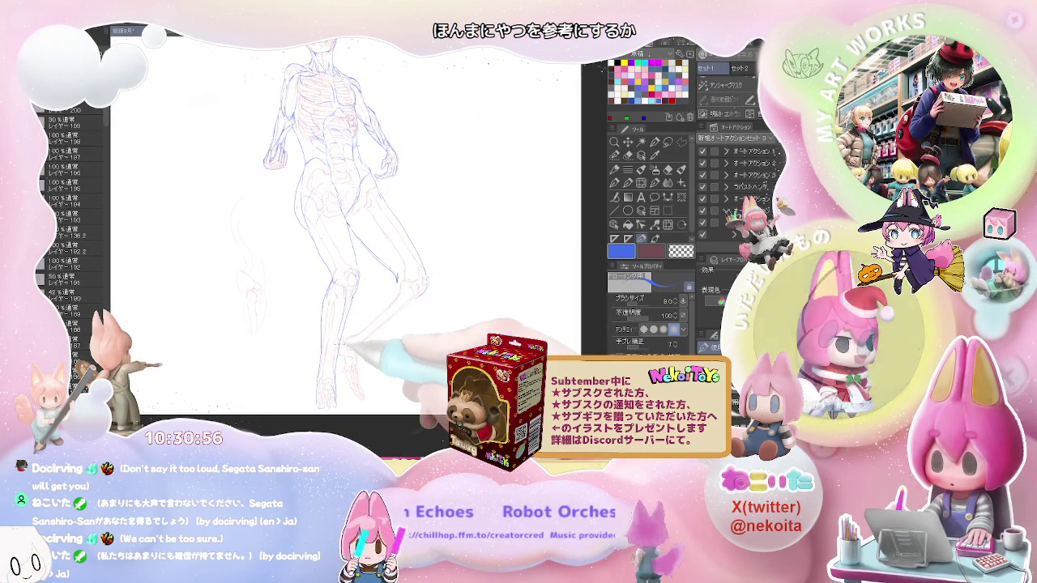
pyautogui.scroll(-2, 354, 307)
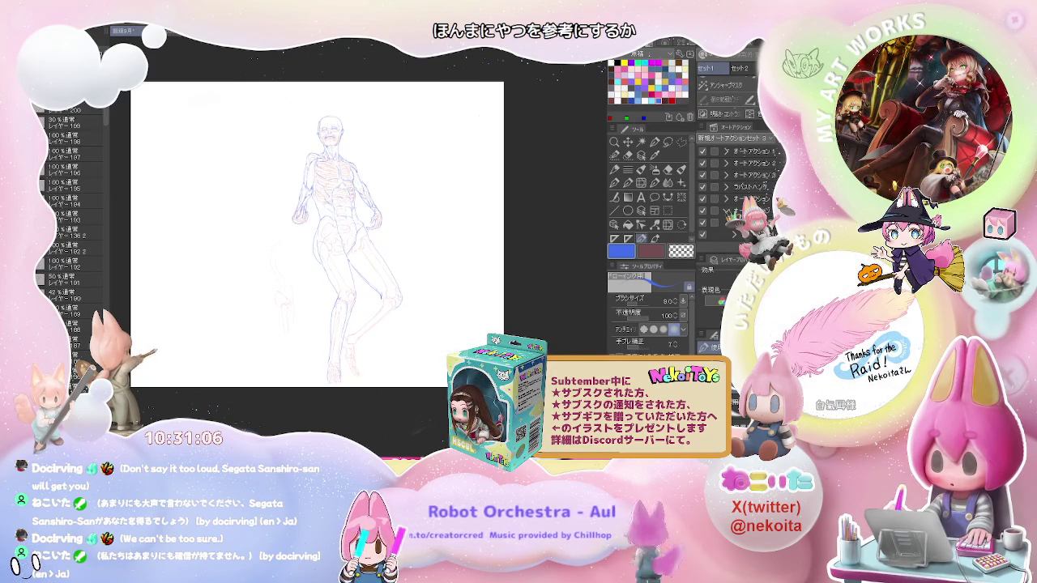
pyautogui.scroll(3, 348, 218)
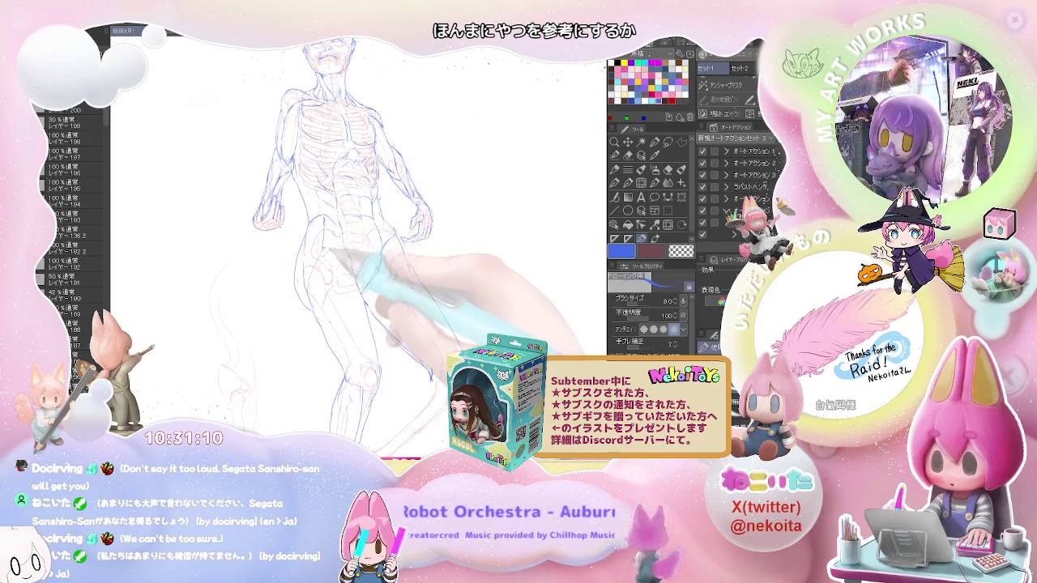
# Step: Redraw the blue thigh contours down toward both knees, erasing stray strokes
pyautogui.press('e')
pyautogui.press('p')
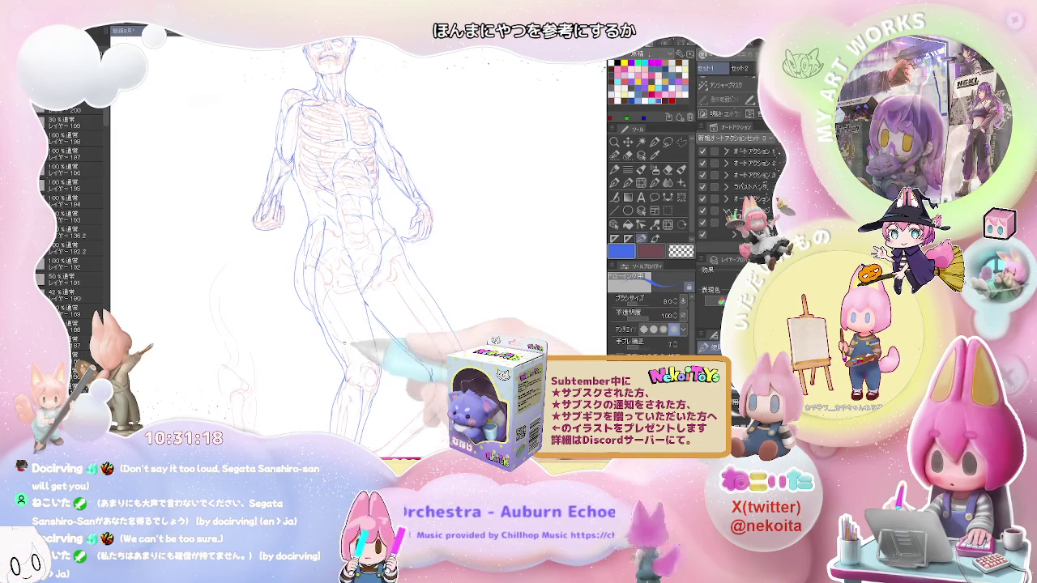
pyautogui.press('e')
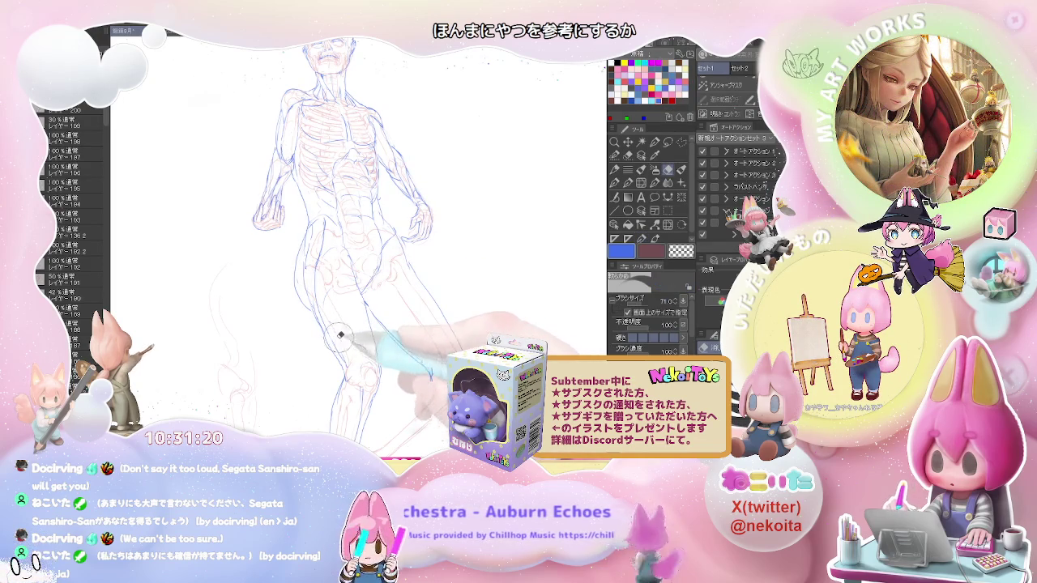
pyautogui.press('p')
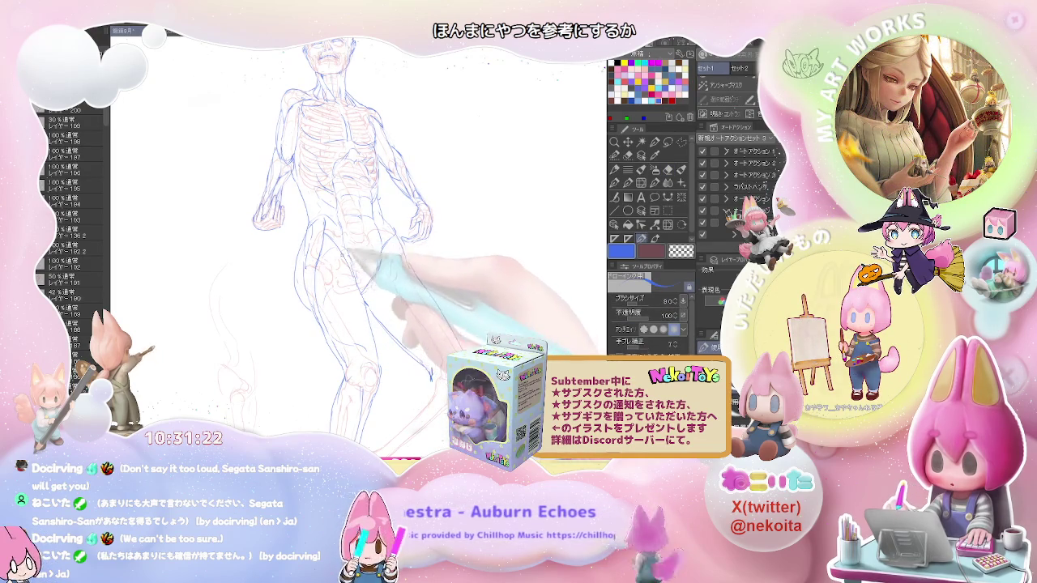
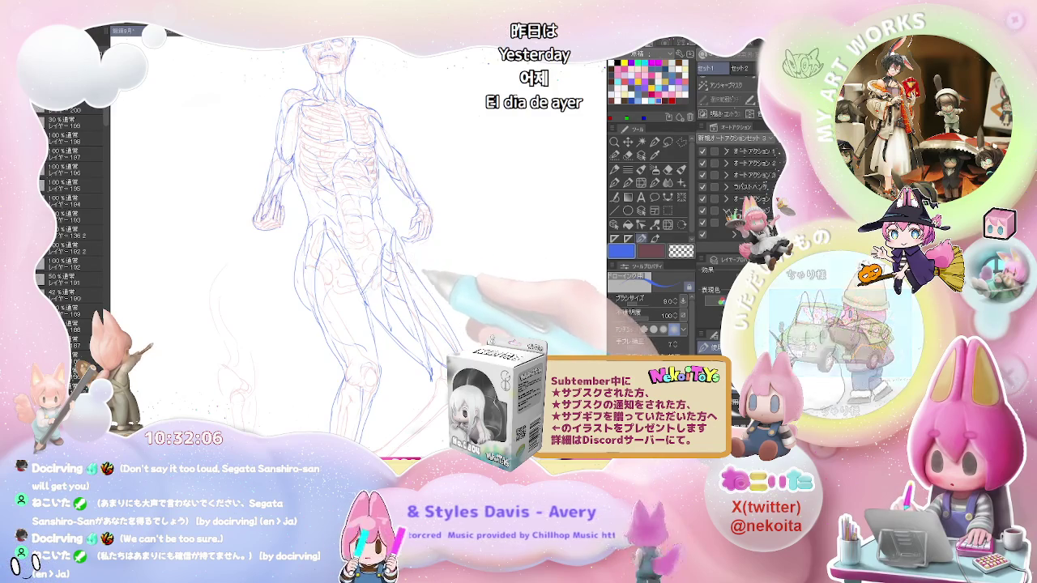
# Step: Erase and redraw the leg lines, sketching the skeleton-and-muscle underdrawing down to the feet
pyautogui.press('e')
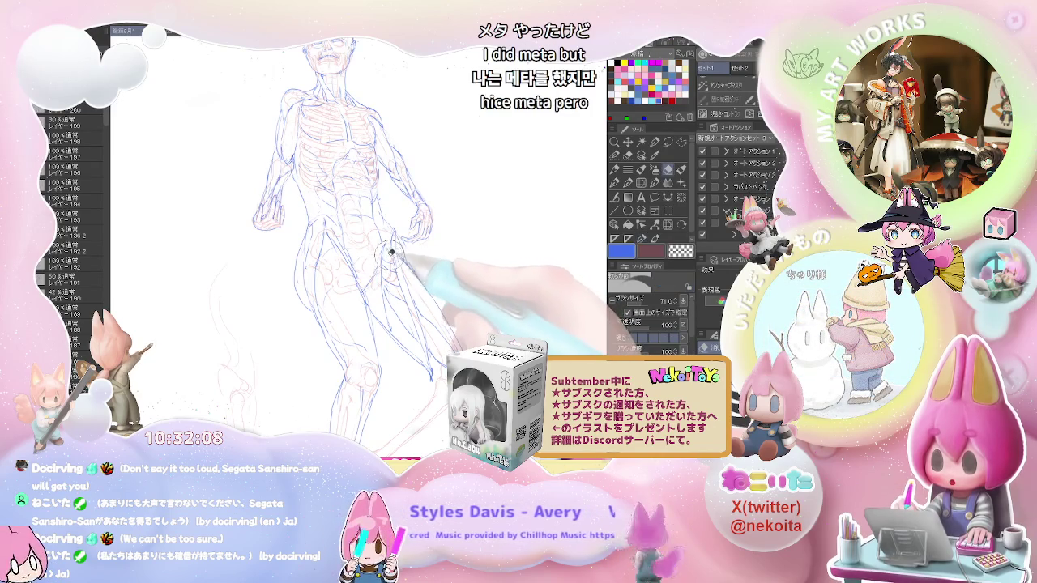
pyautogui.press('p')
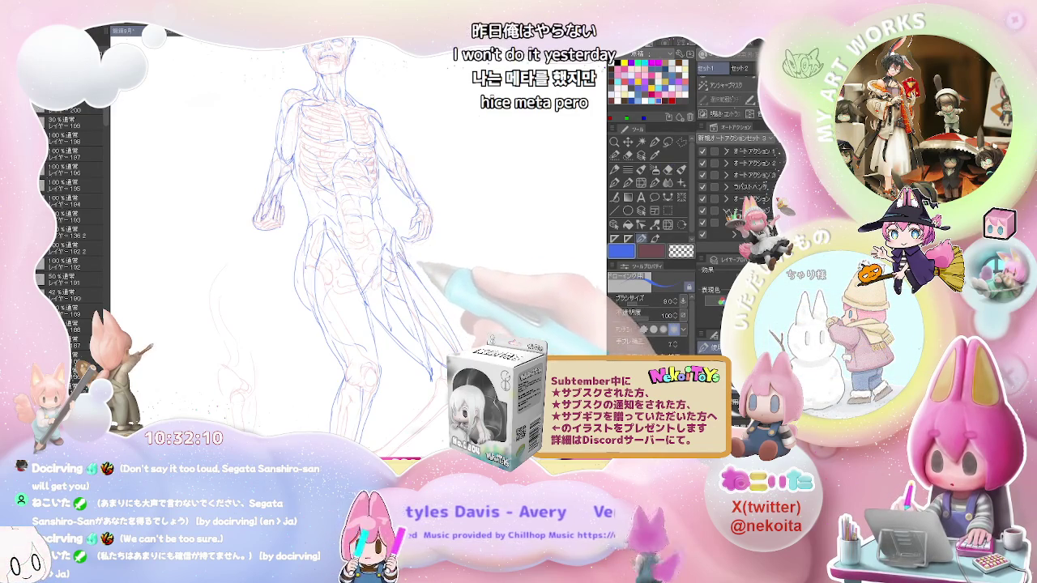
pyautogui.scroll(2, 307, 243)
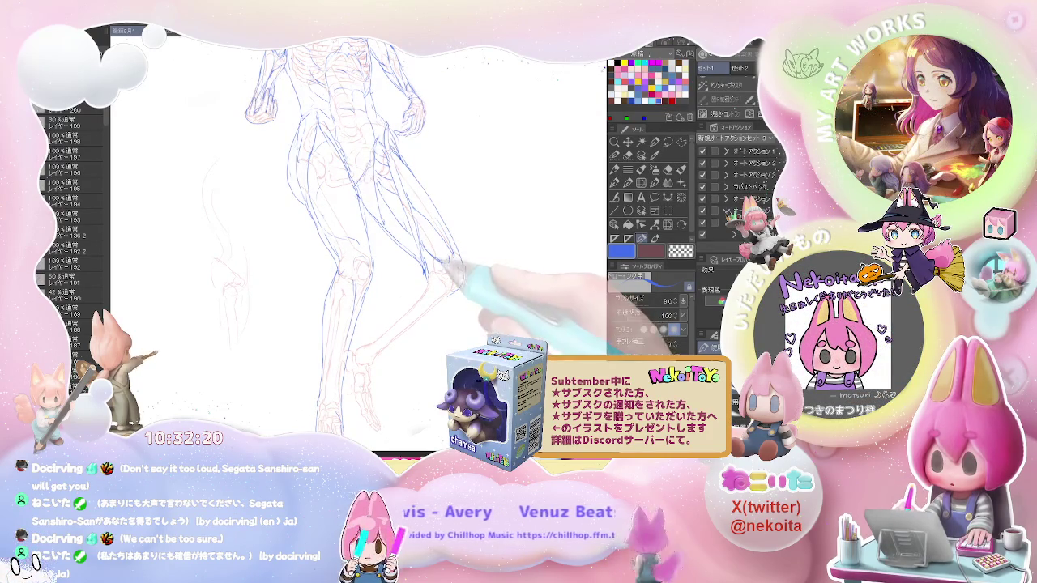
pyautogui.press('p')
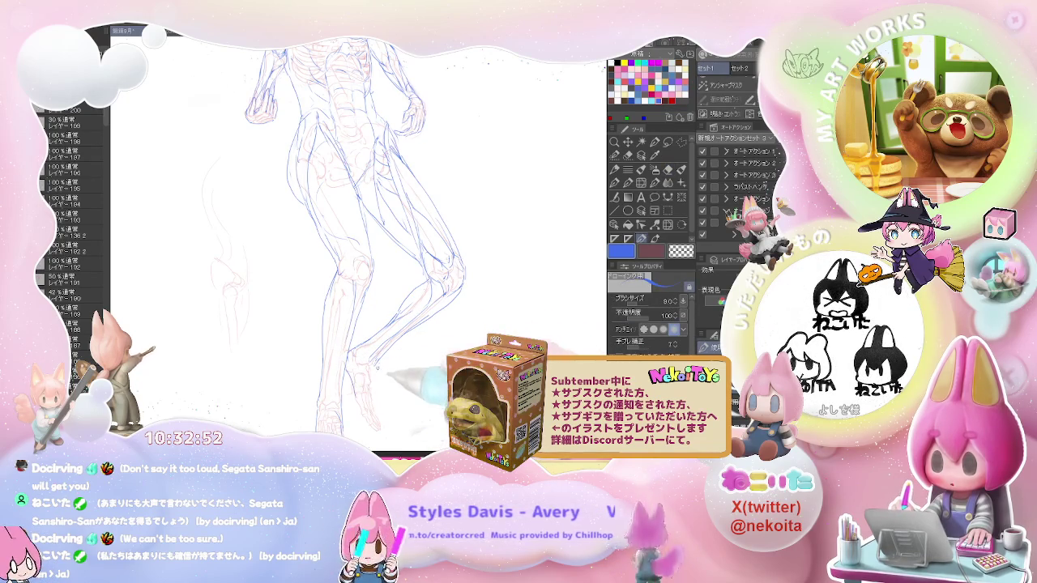
pyautogui.scroll(-2, 357, 243)
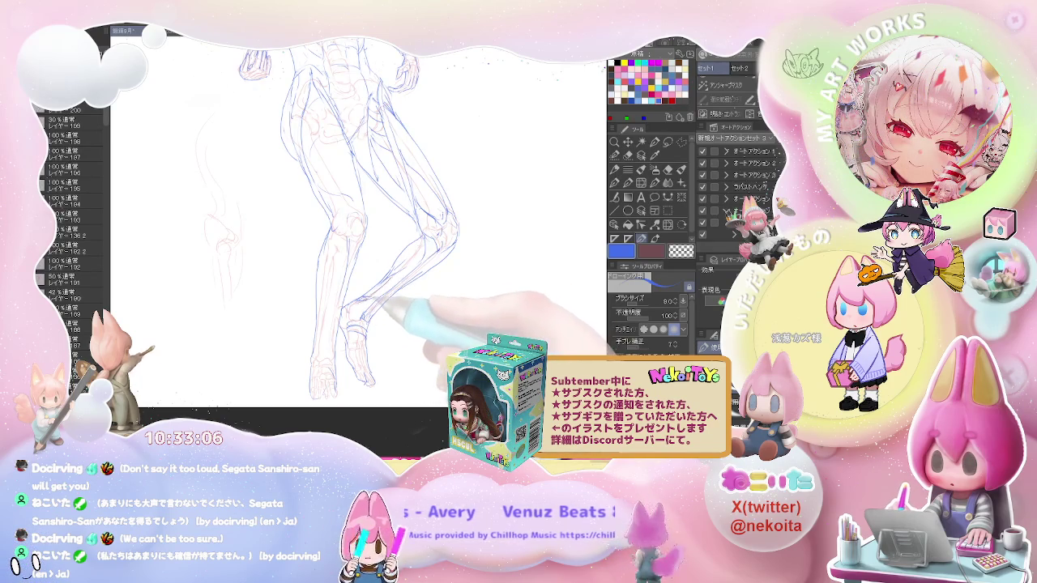
# Step: Erase stray strokes and redraw the shins and feet with ankle and toe structure
pyautogui.press('e')
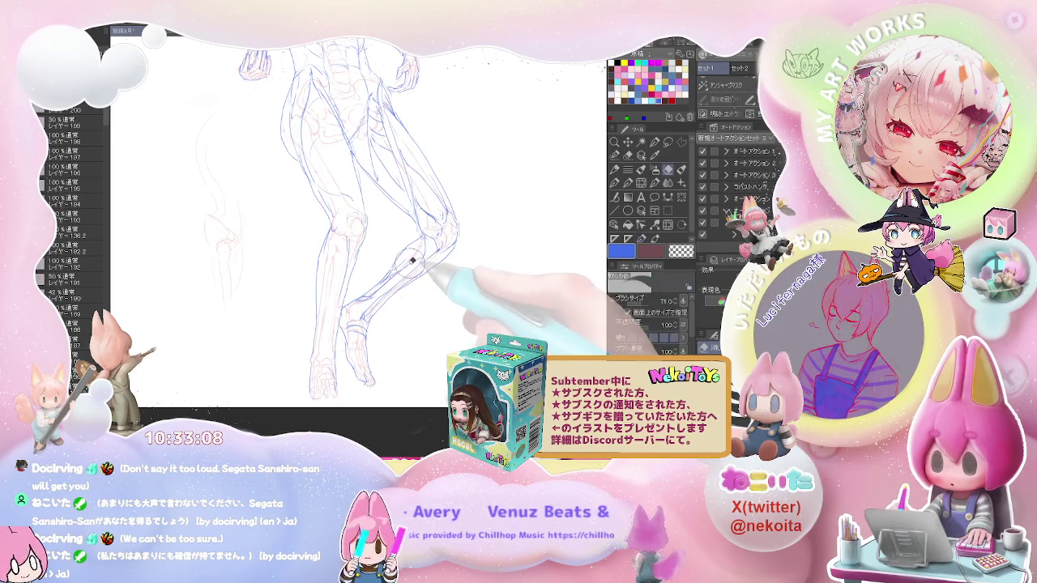
pyautogui.press('p')
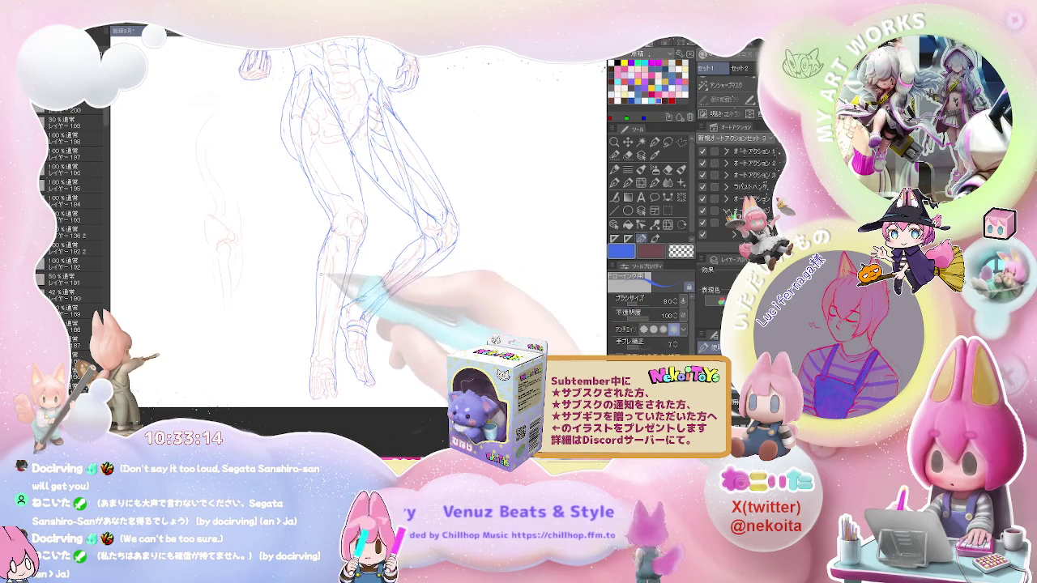
pyautogui.press('e')
pyautogui.press('p')
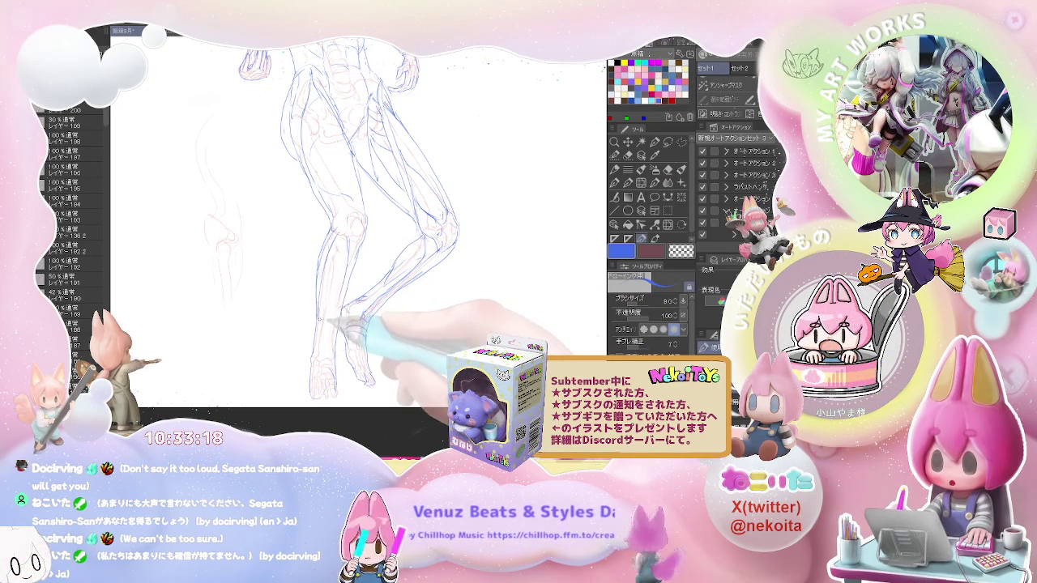
pyautogui.press('e')
pyautogui.press('p')
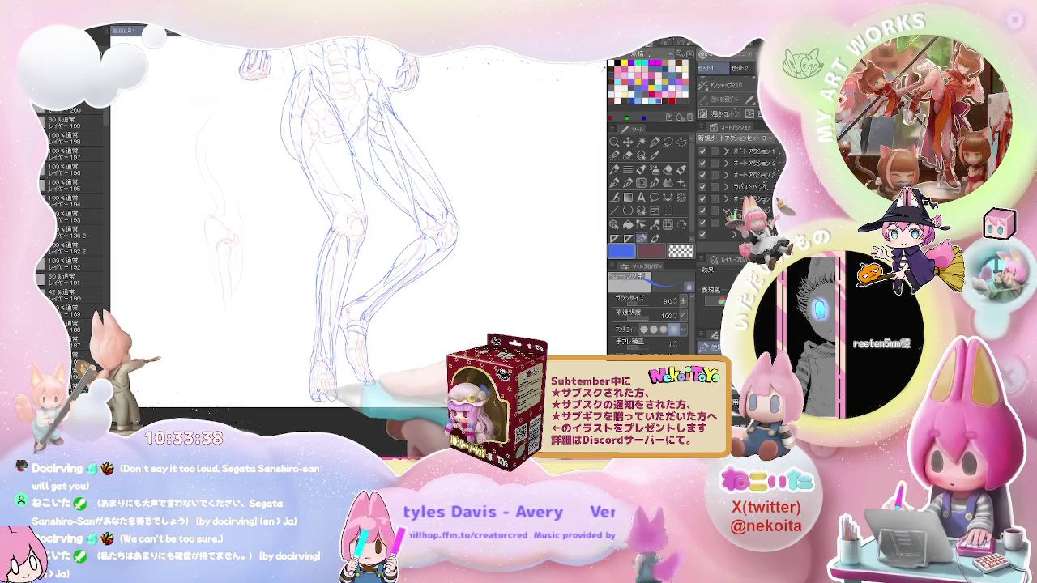
pyautogui.moveTo(345, 375); pyautogui.dragTo(305, 266)
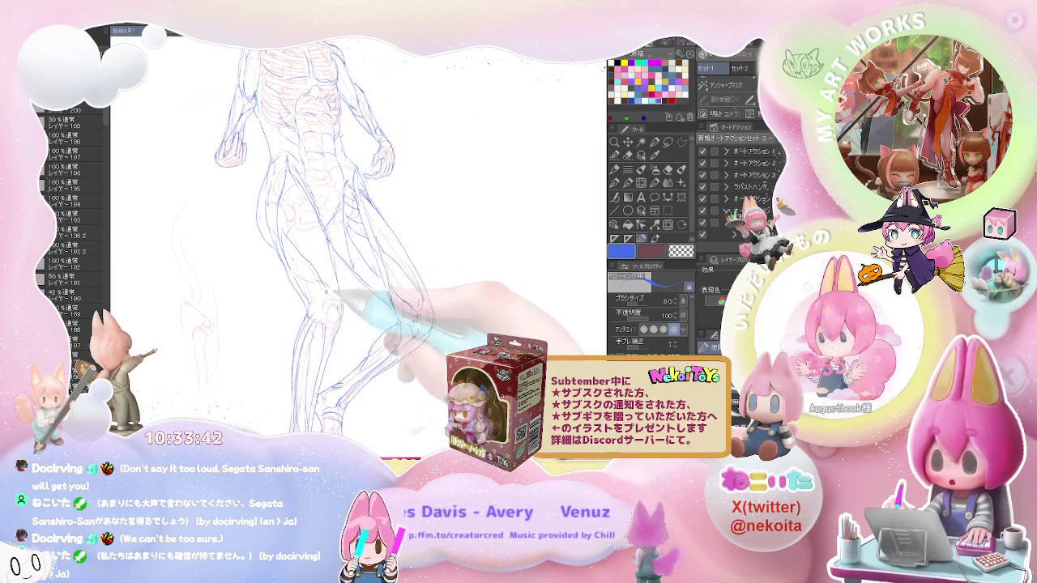
# Step: Redraw the hip, thigh and knee contours of the anatomical figure
pyautogui.press('e')
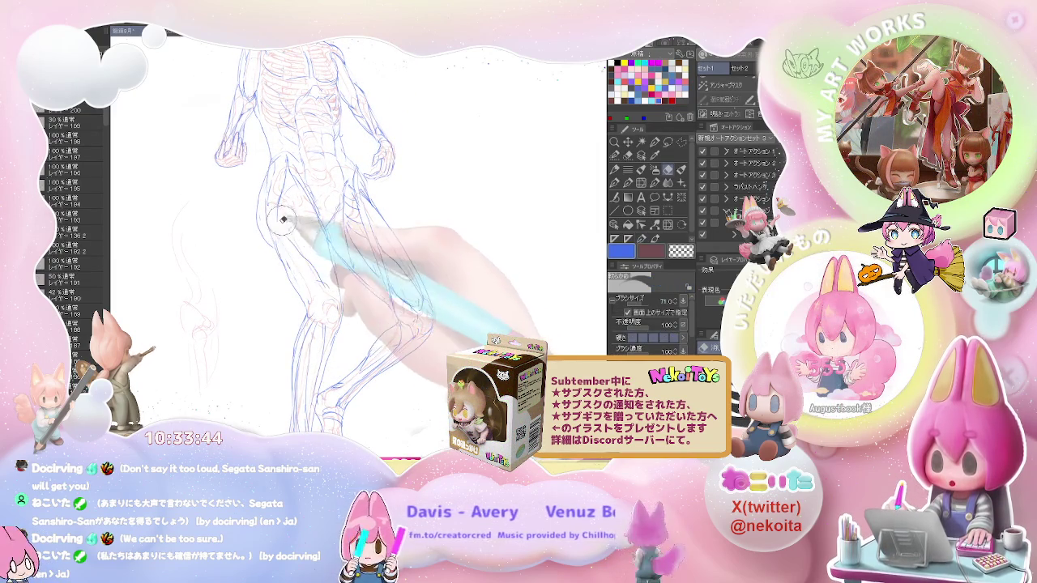
pyautogui.press('p')
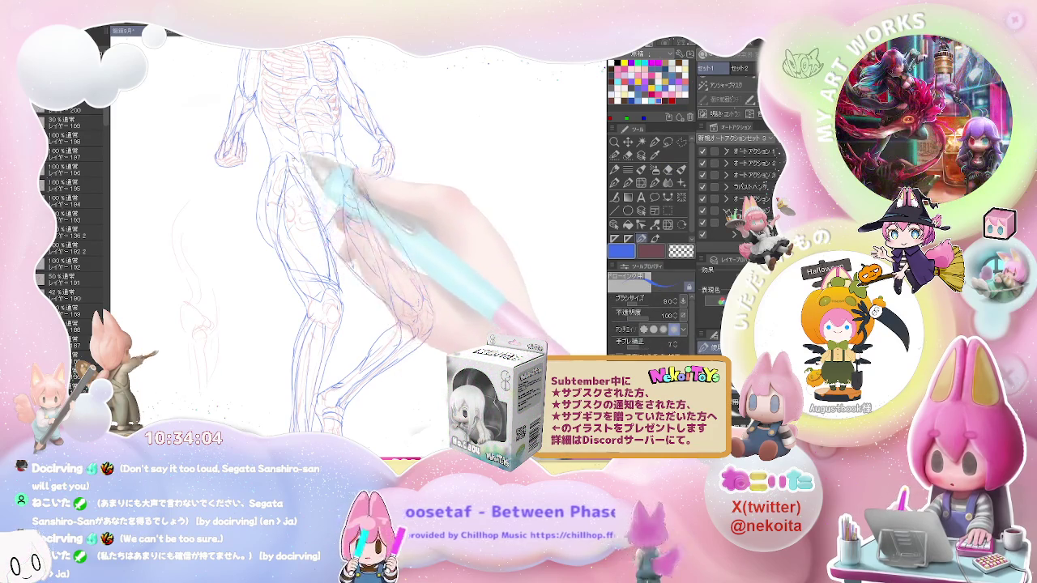
pyautogui.hotkey('ctrl', '-')
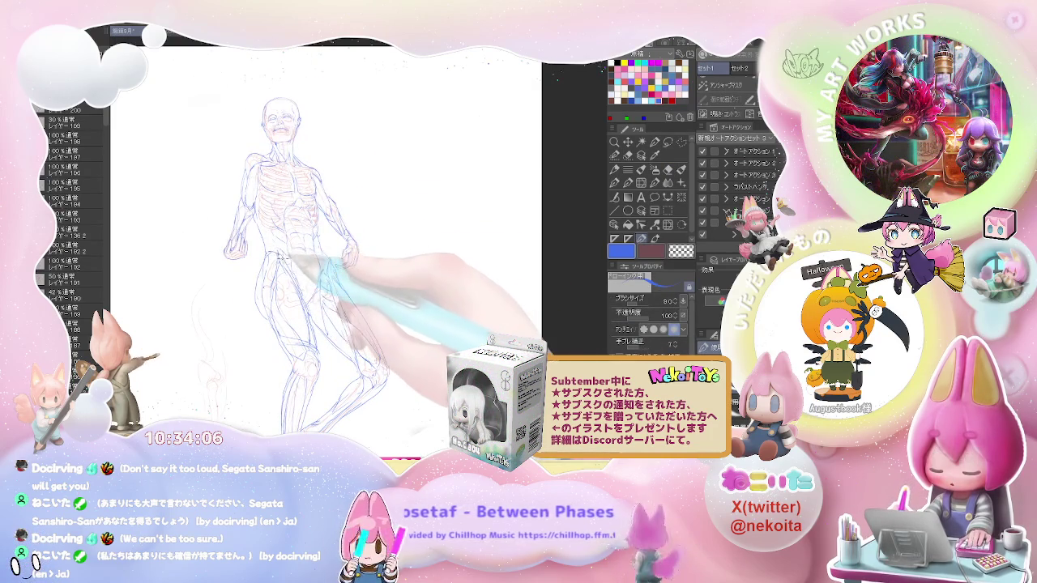
# Step: Touch up the figure's lines and check the whole sheet at different zoom levels
pyautogui.press('e')
pyautogui.press('p')
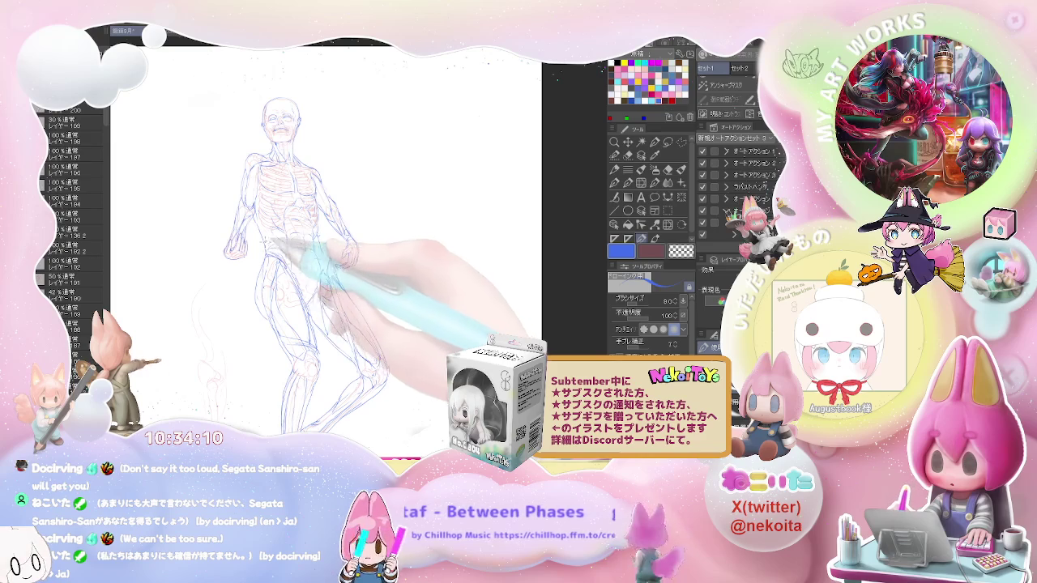
pyautogui.hotkey('ctrl', '-')
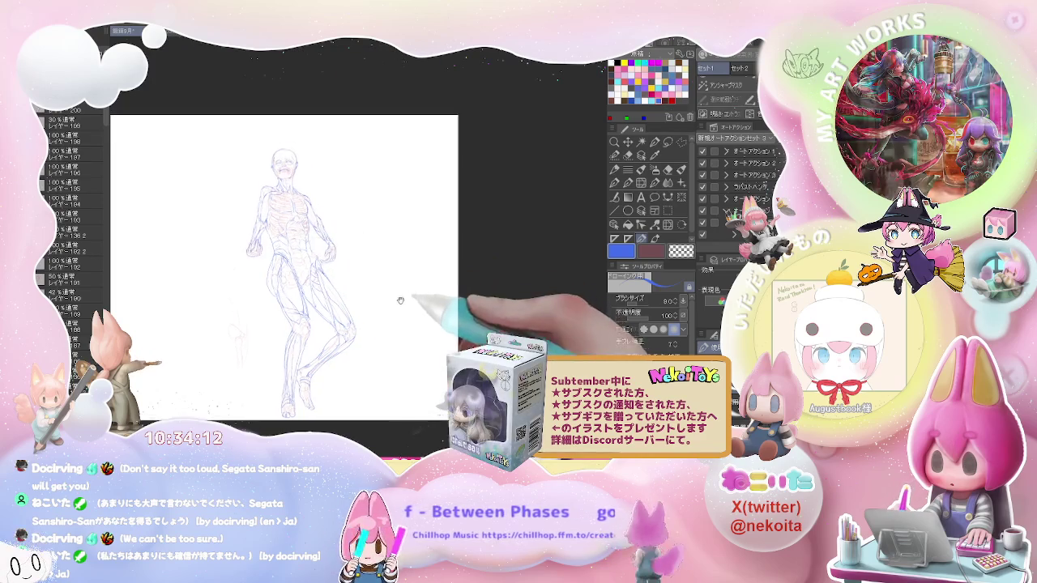
pyautogui.hotkey('ctrl', '+')
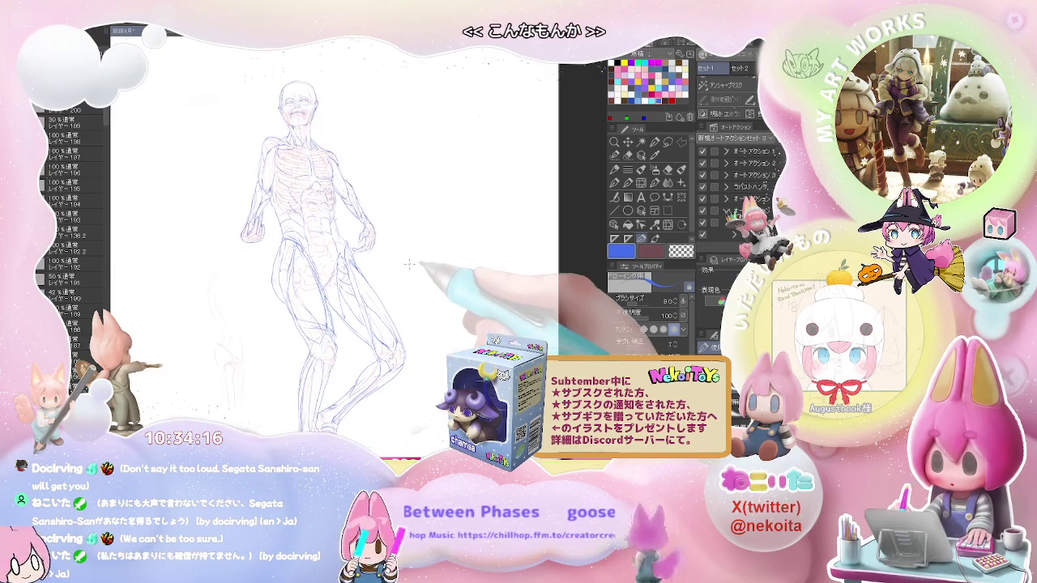
pyautogui.hotkey('ctrl', '-')
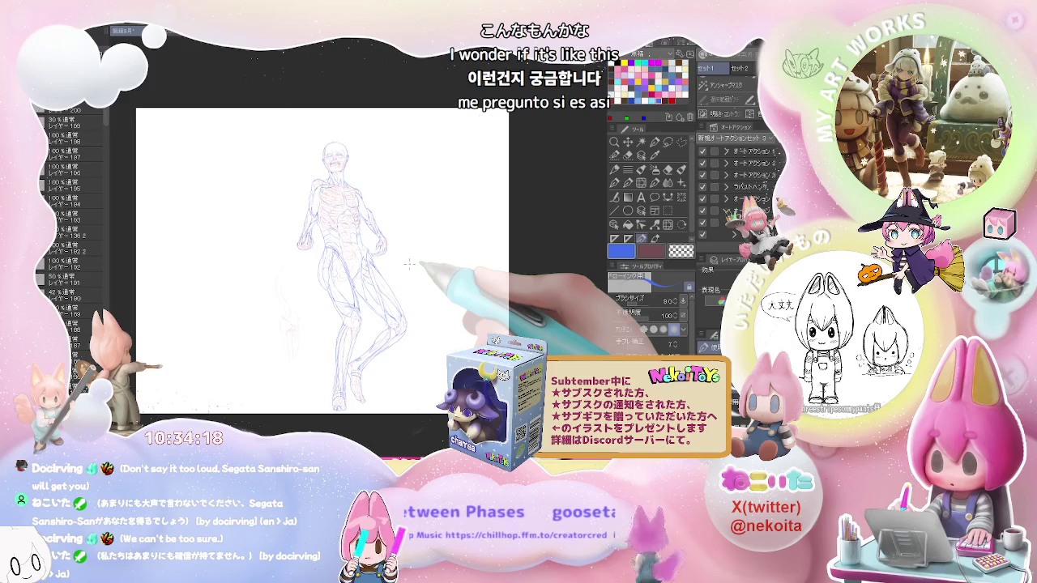
pyautogui.hotkey('ctrl', '+')
pyautogui.hotkey('ctrl', '-')
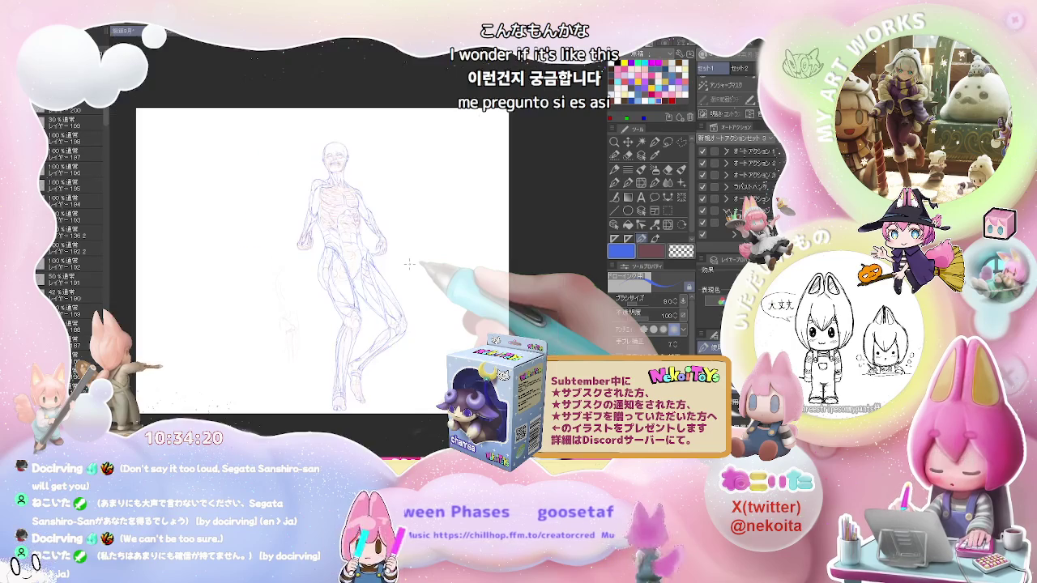
pyautogui.moveTo(427, 285); pyautogui.dragTo(478, 295)
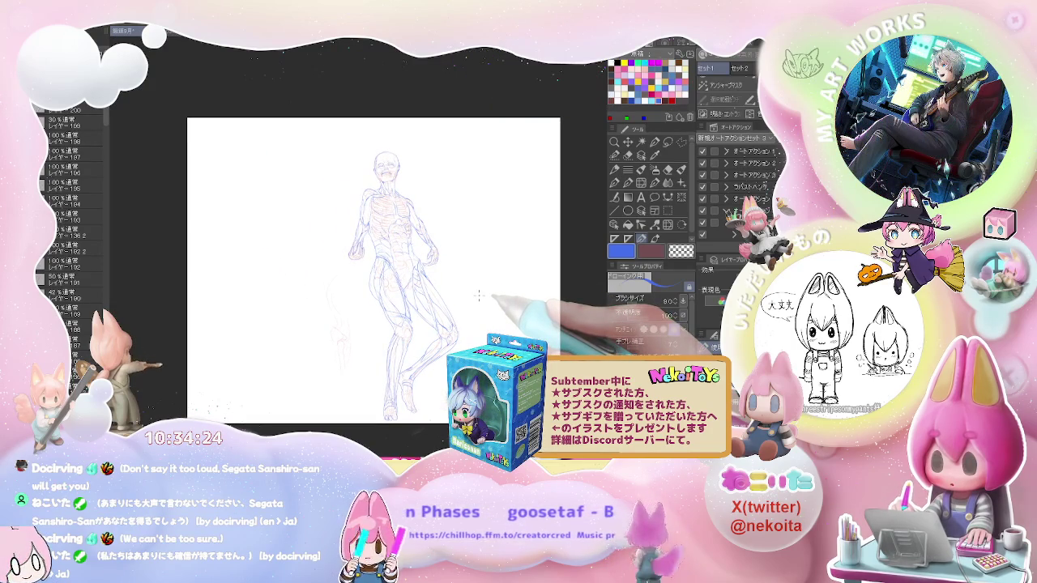
# Step: Add a new layer, sketch faint strokes left of the figure, and open the materials library
pyautogui.hotkey('ctrl', 'shift', 'n')
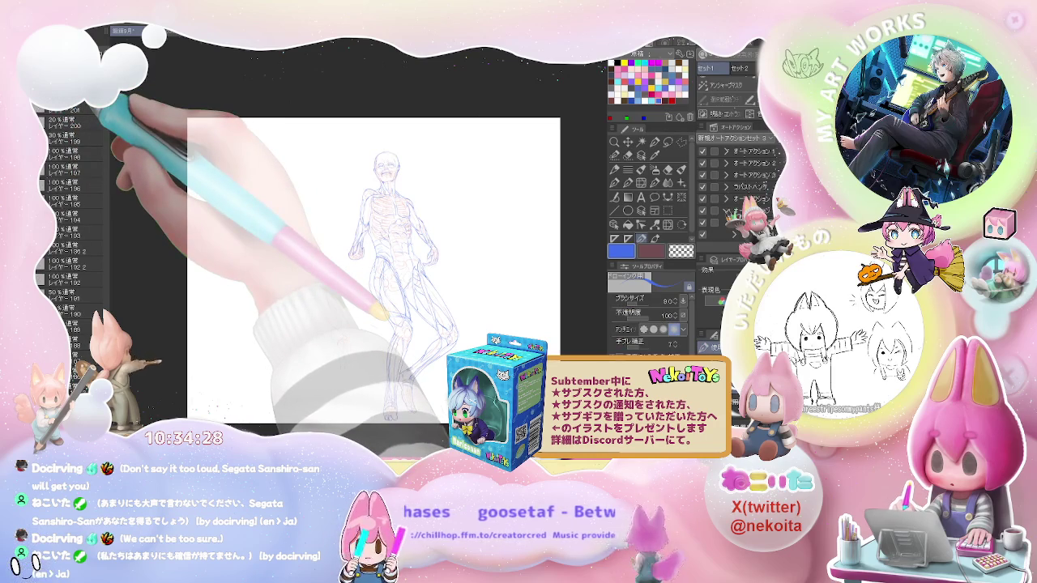
pyautogui.moveTo(339, 283); pyautogui.dragTo(341, 352)
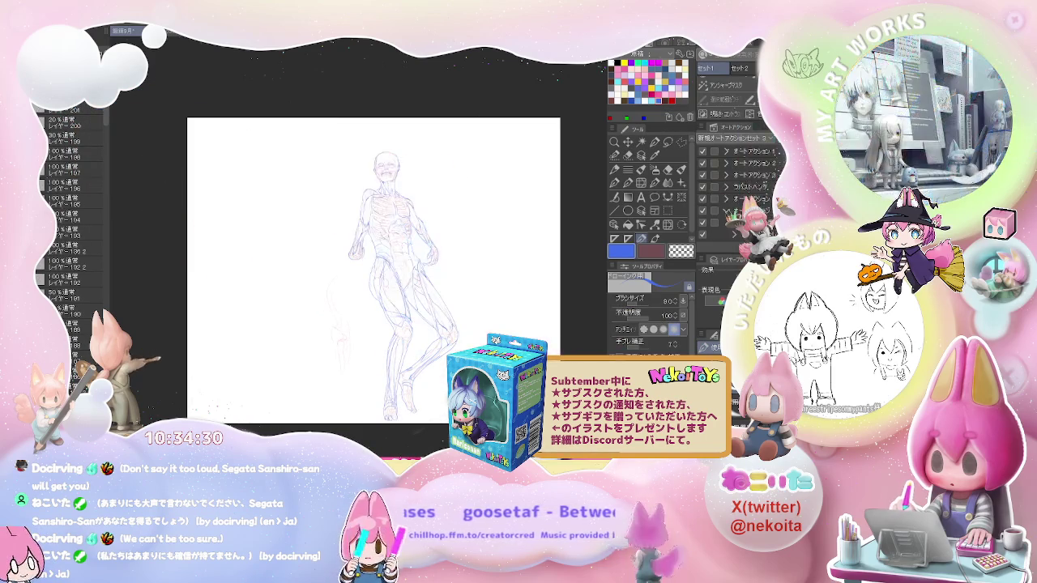
pyautogui.press('F9')
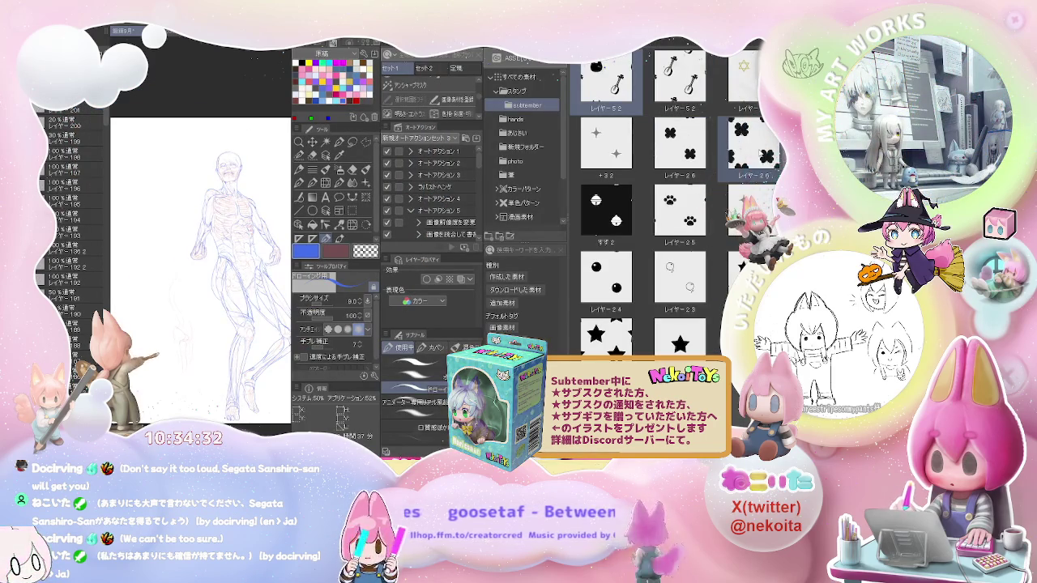
# Step: Place the grid stamp material on the canvas to divide it into thirds, then close the library
pyautogui.click(517, 91)
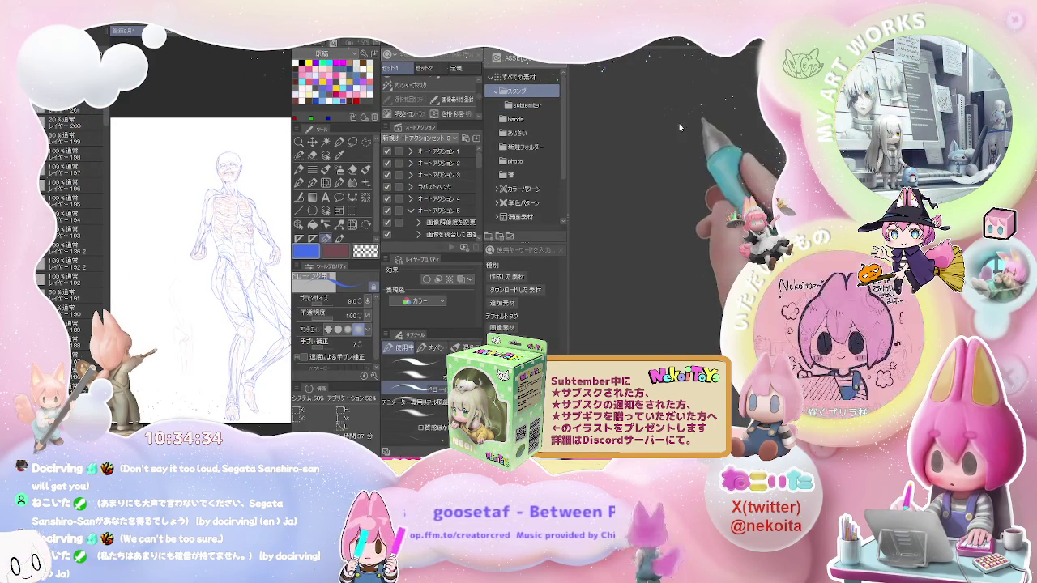
pyautogui.click(677, 144)
pyautogui.click(606, 145)
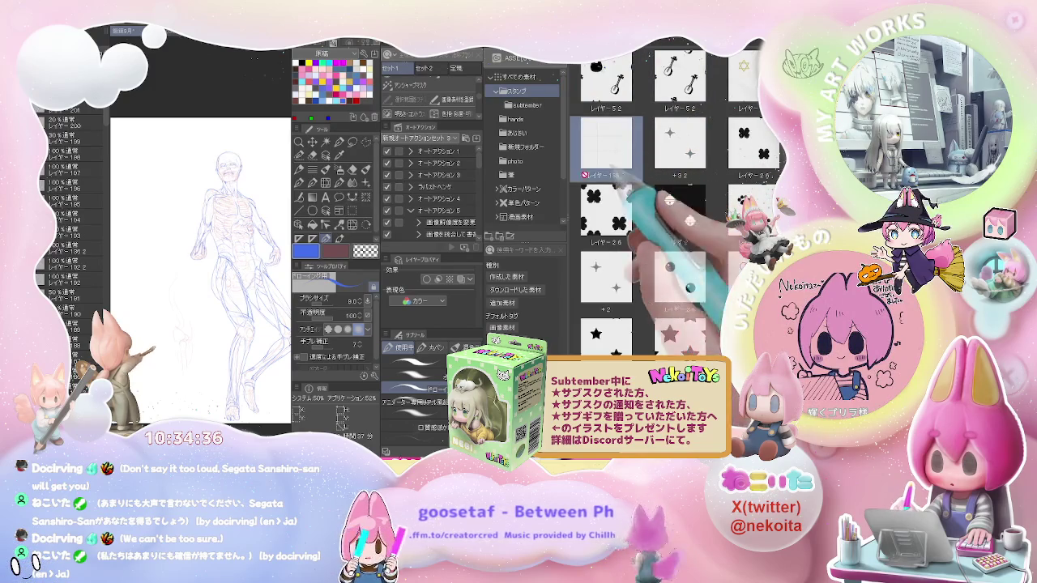
pyautogui.moveTo(353, 182); pyautogui.dragTo(241, 180)
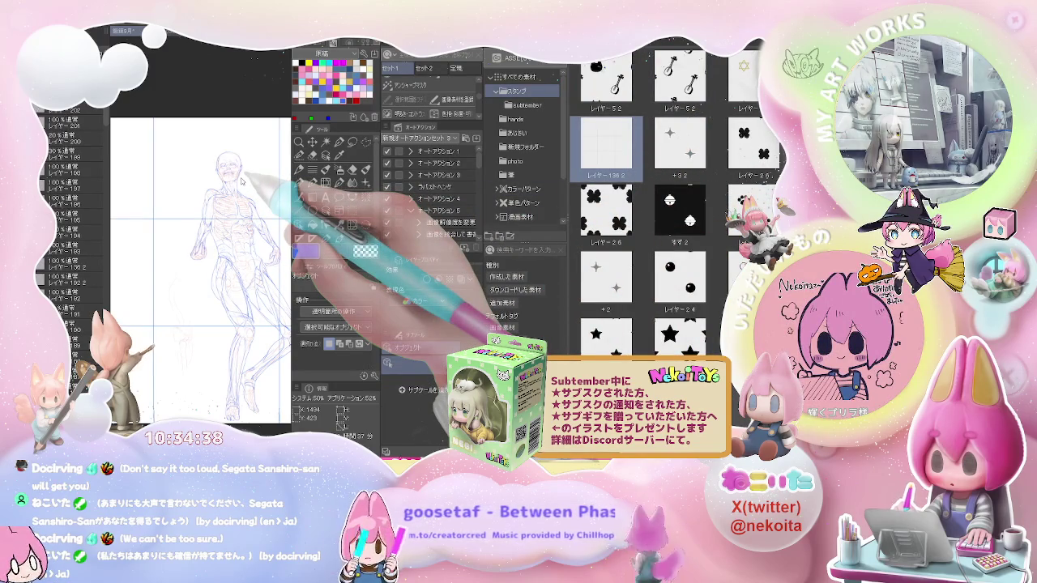
pyautogui.click(725, 69)
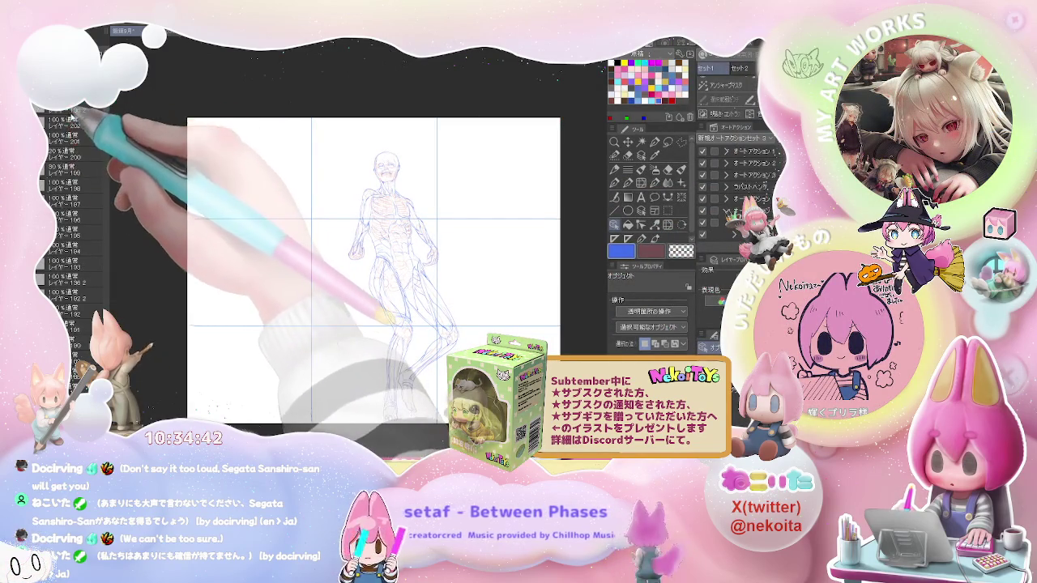
# Step: Duplicate layer レイヤー 201, shrink the copy into the left column, and hide the large figure
pyautogui.click(72, 139)
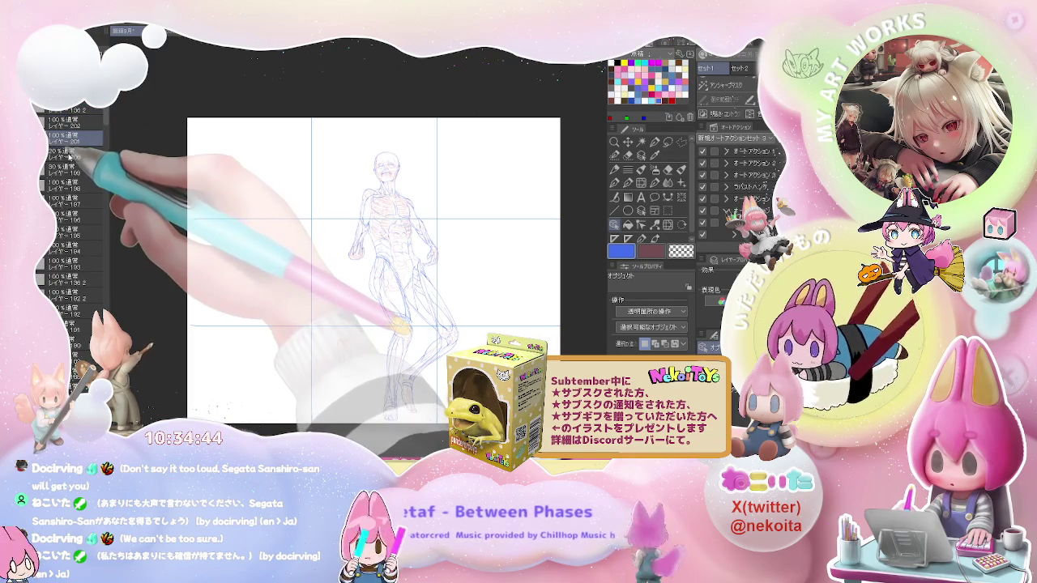
pyautogui.hotkey('ctrl', 'c')
pyautogui.hotkey('ctrl', 'v')
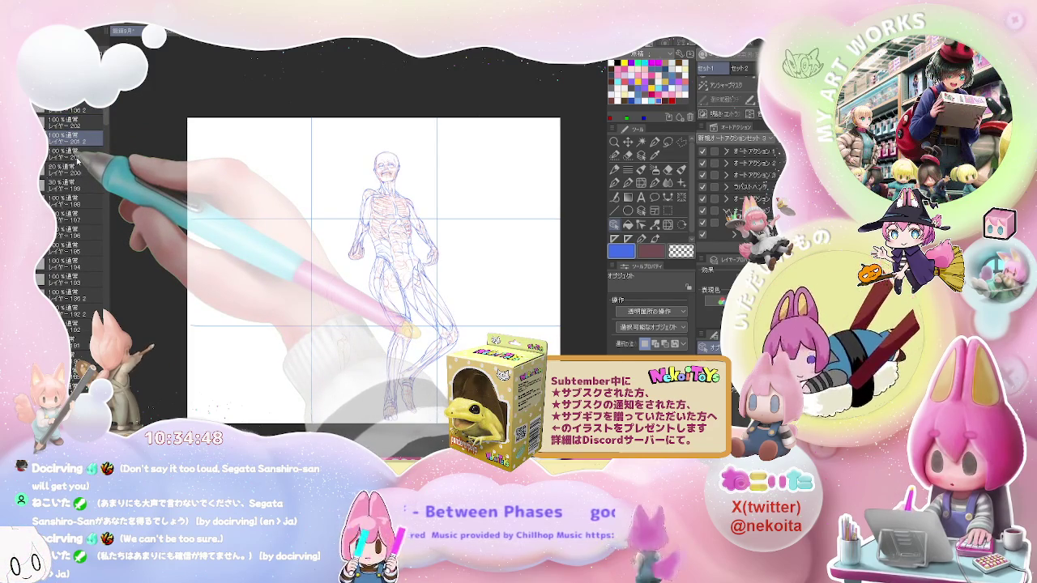
pyautogui.hotkey('ctrl', 't')
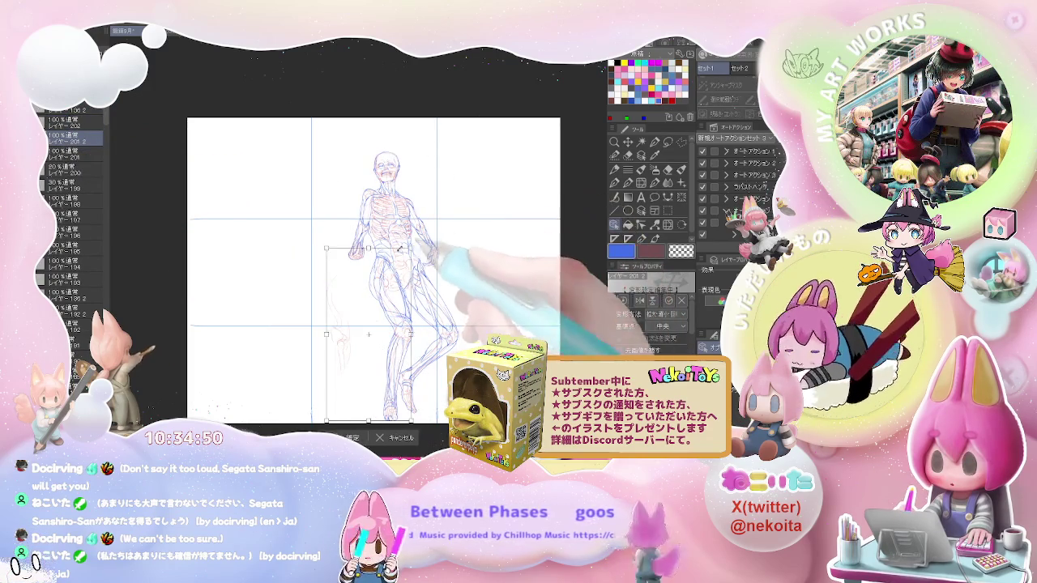
pyautogui.moveTo(381, 308); pyautogui.dragTo(275, 217)
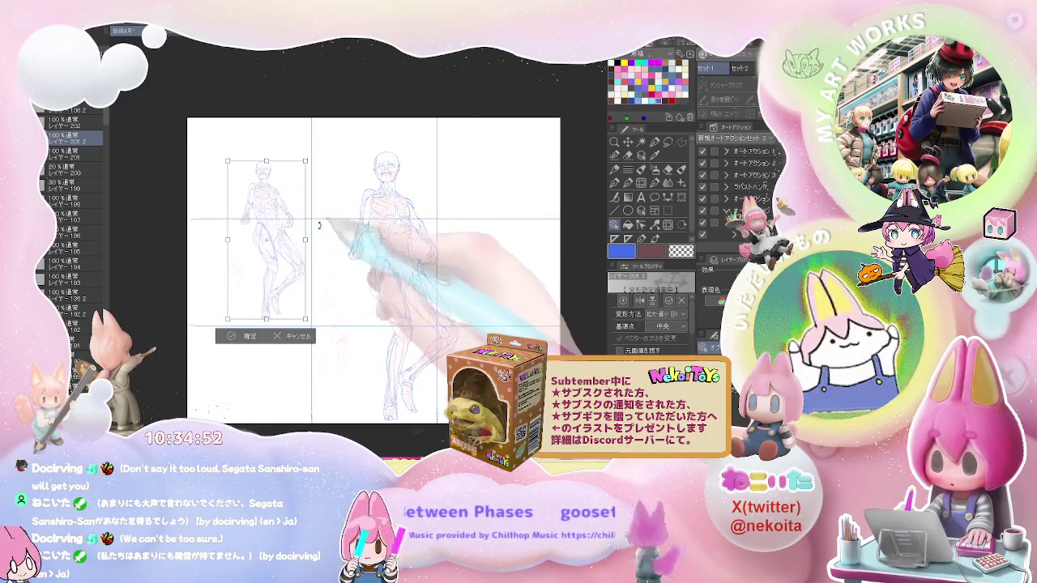
pyautogui.click(247, 335)
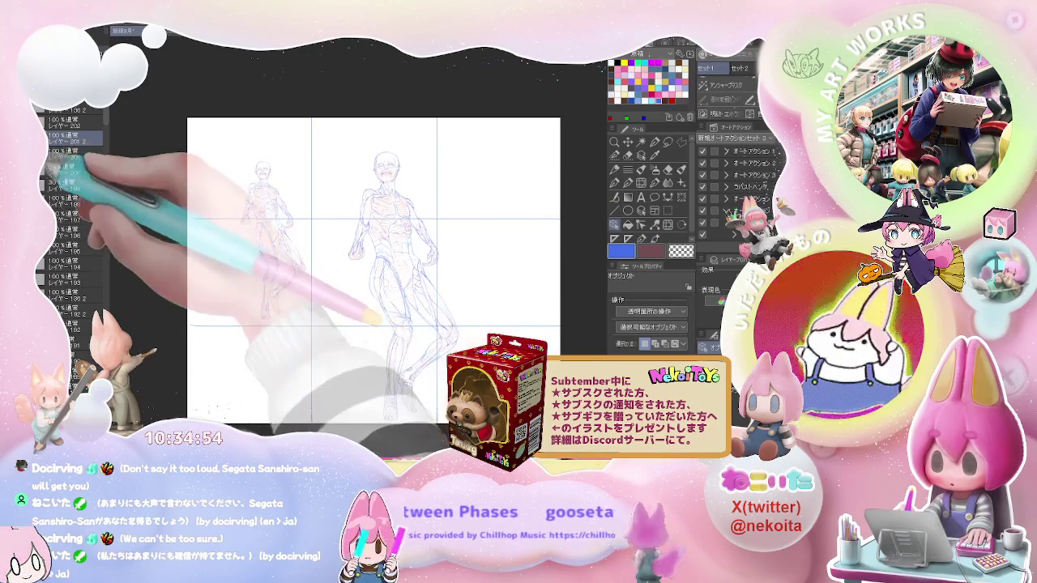
pyautogui.click(44, 156)
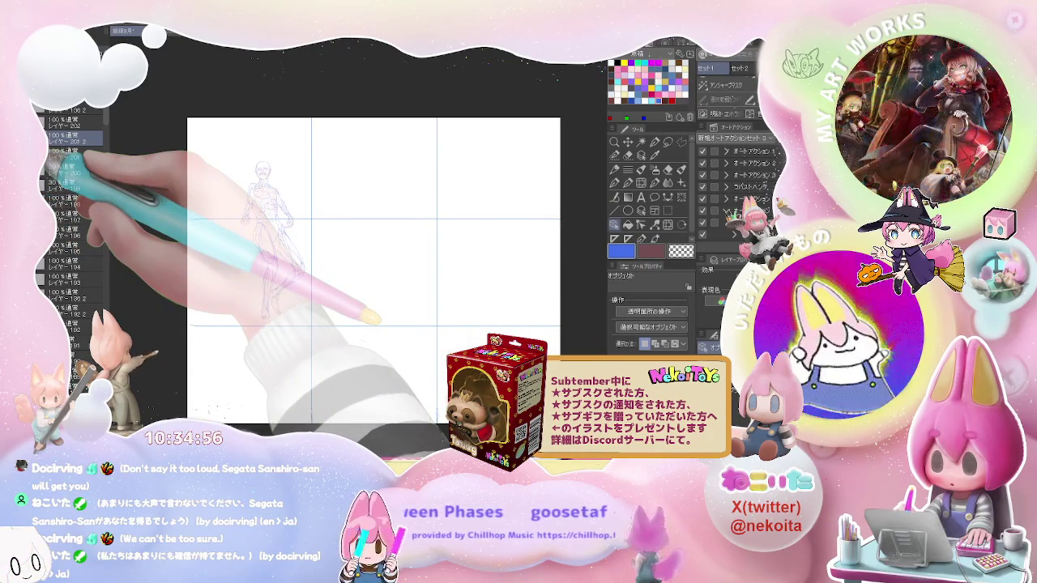
# Step: Rotate the small figure to lie horizontally, then reset the canvas view upright
pyautogui.hotkey('ctrl', 't')
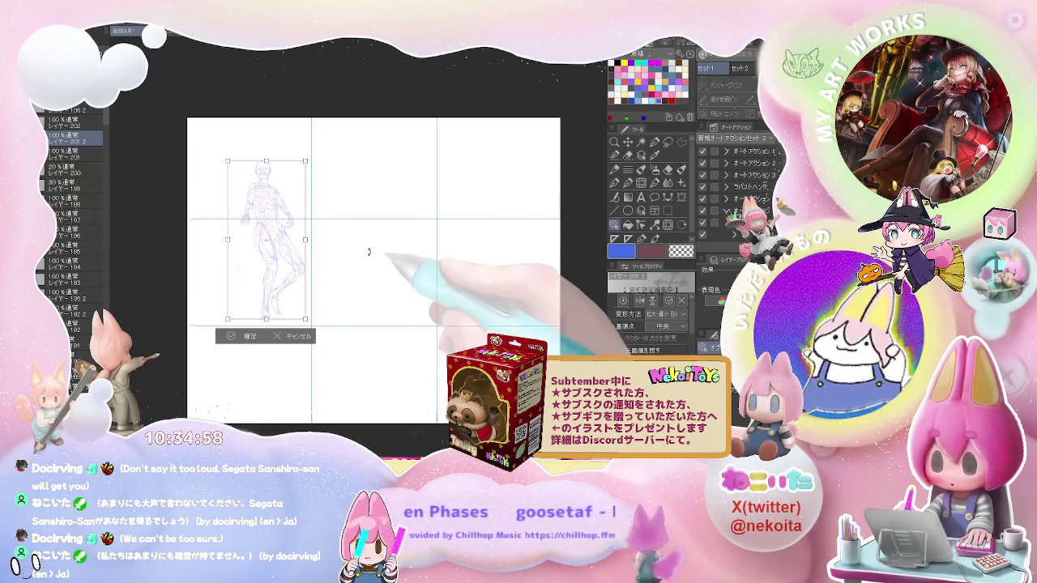
pyautogui.moveTo(268, 134)
pyautogui.mouseDown()
pyautogui.moveTo(296, 234)
pyautogui.moveTo(414, 264)
pyautogui.mouseUp()
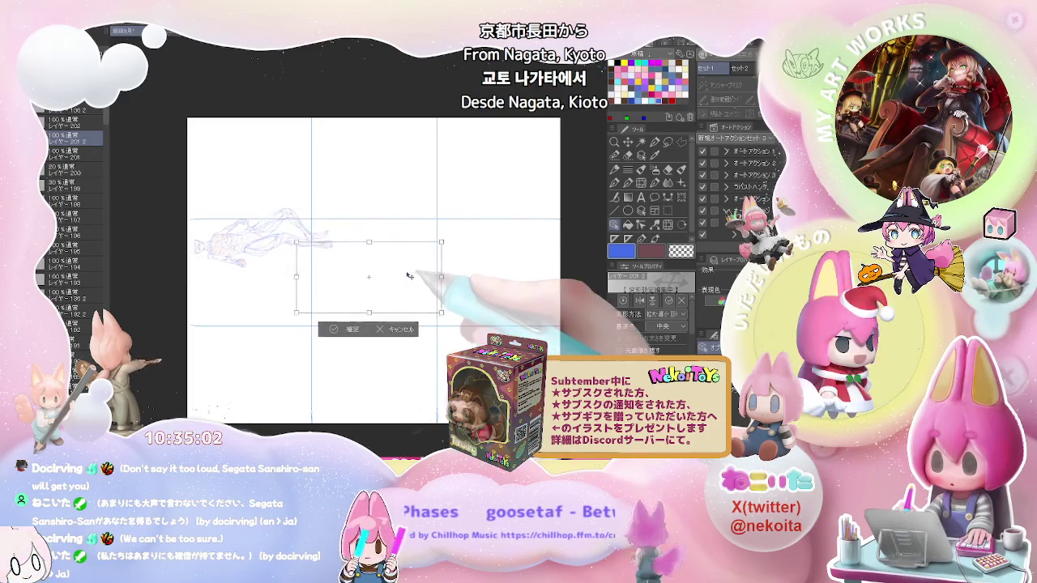
pyautogui.click(361, 324)
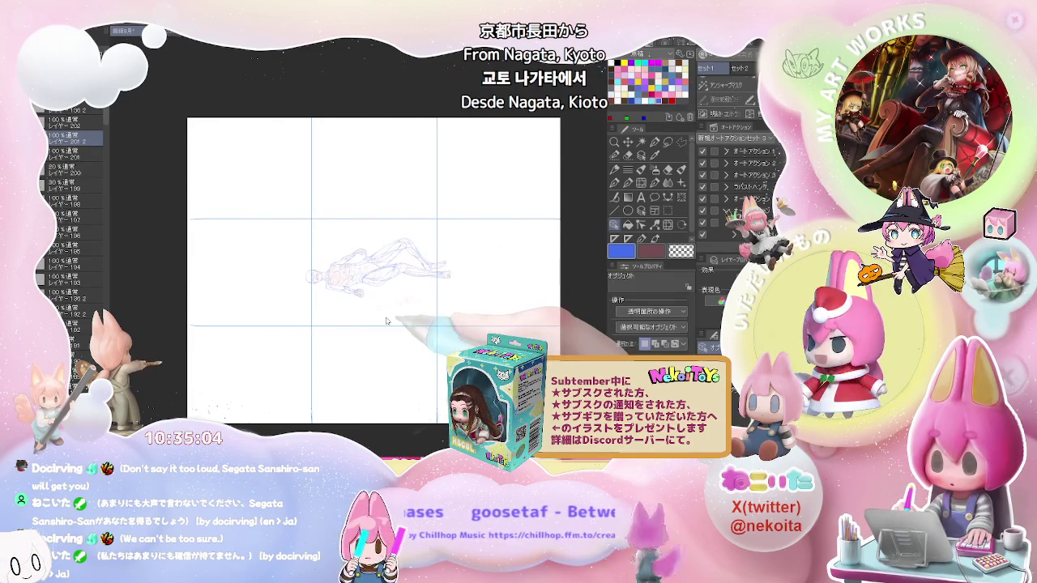
pyautogui.moveTo(360, 320); pyautogui.dragTo(387, 322)
pyautogui.hotkey('ctrl', '0')
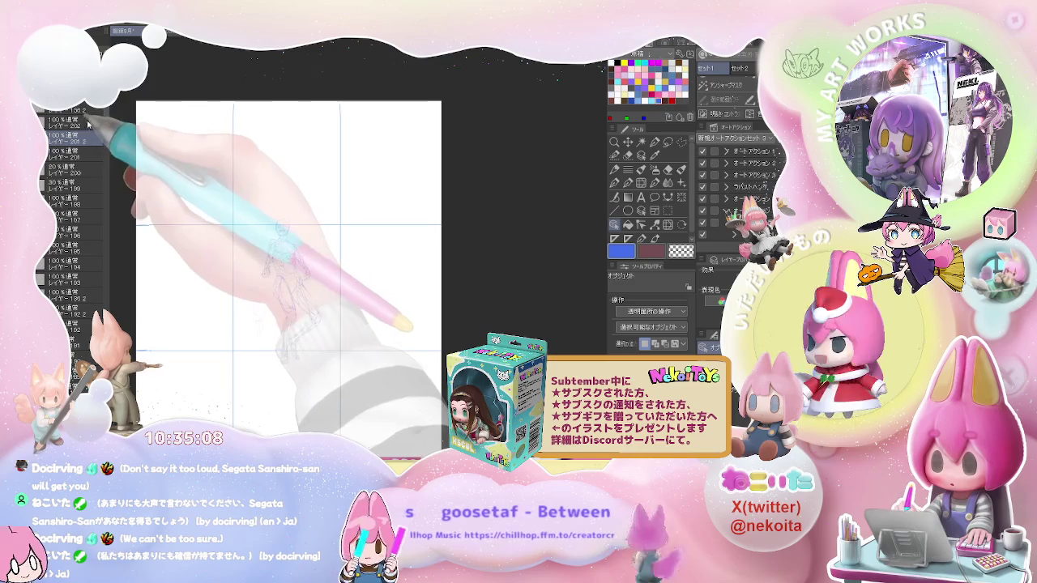
pyautogui.click(94, 120)
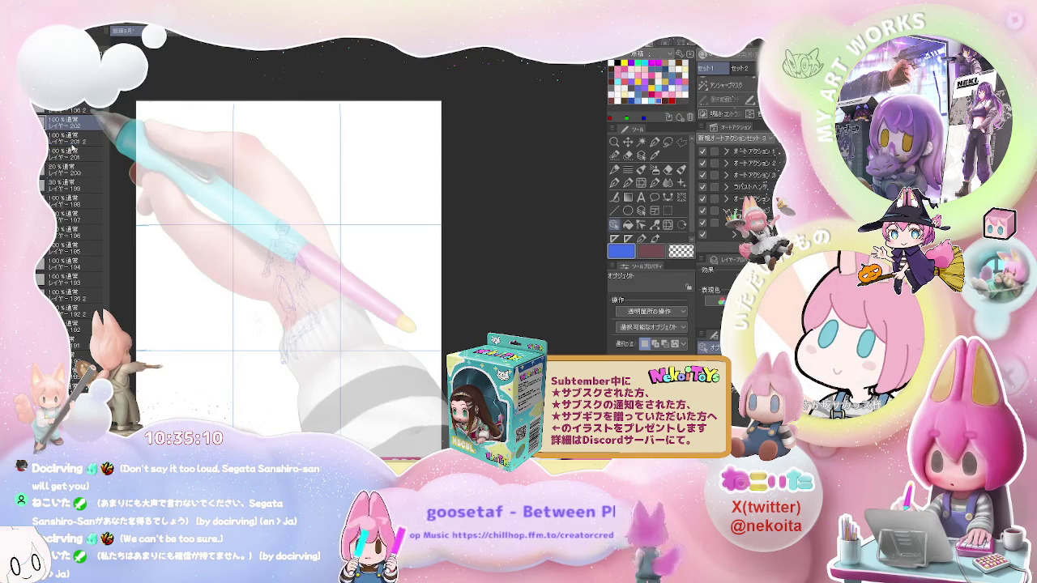
# Step: Restore the paper and sketch on the upper layers, then select the drawing pen
pyautogui.click(83, 109)
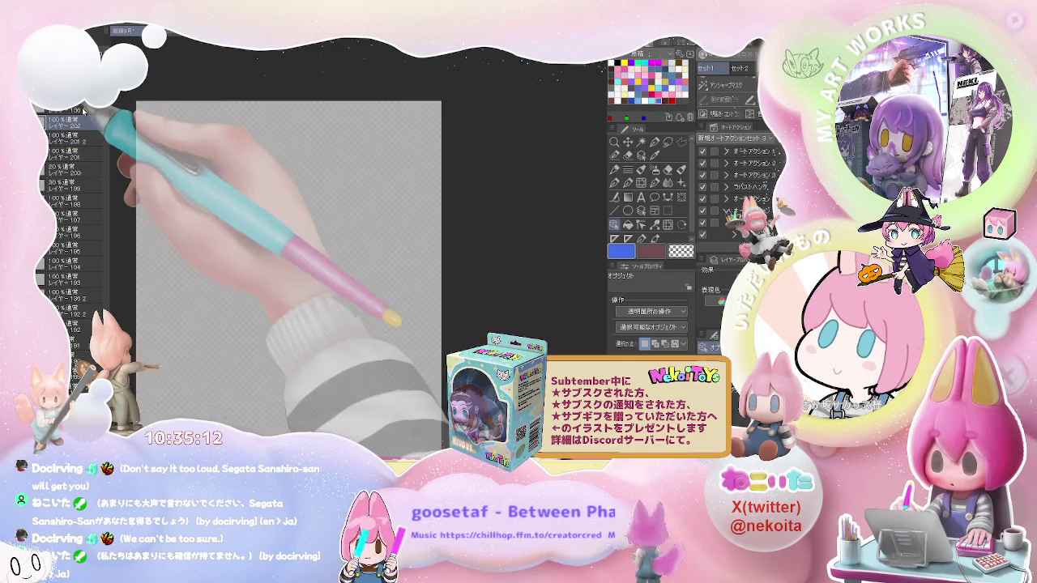
pyautogui.hotkey('ctrl', 'z')
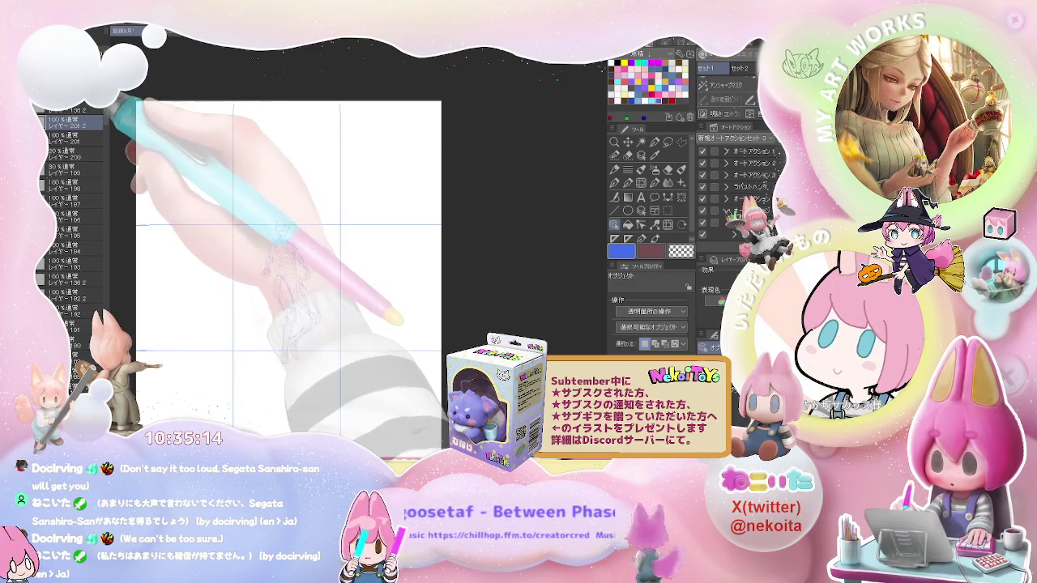
pyautogui.click(79, 128)
pyautogui.hotkey('ctrl', 'z')
pyautogui.press('p')
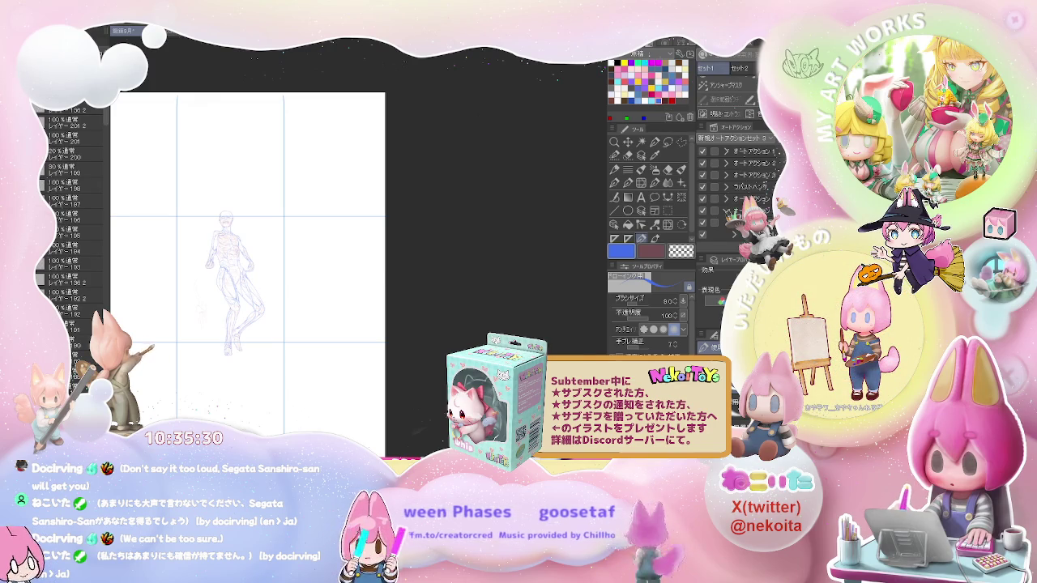
pyautogui.scroll(3, 290, 156)
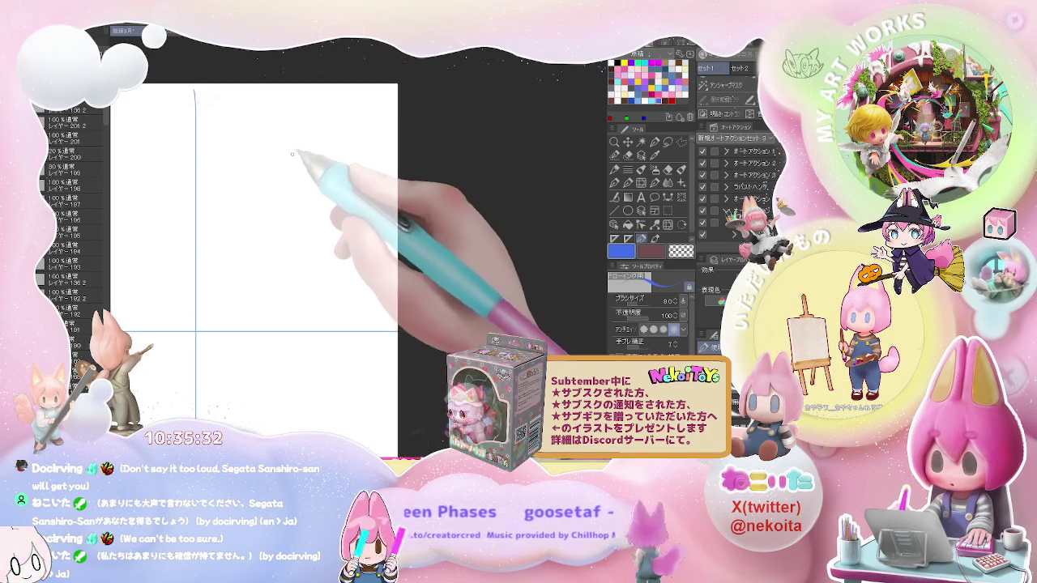
# Step: Pick dark brown and sketch the head outline and back line of a new pose
pyautogui.moveTo(263, 134); pyautogui.dragTo(293, 113)
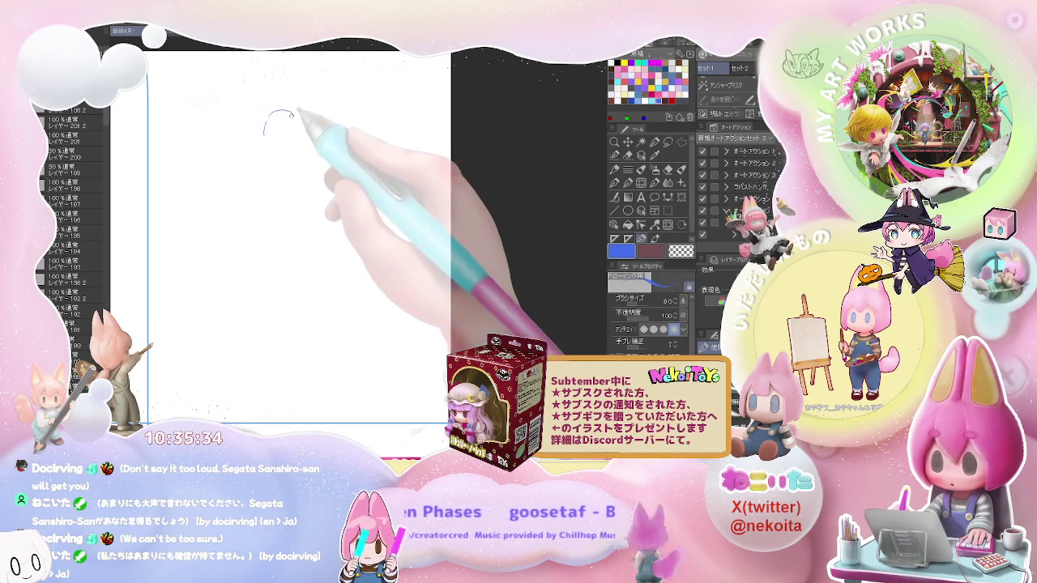
pyautogui.hotkey('ctrl', 'z')
pyautogui.click(642, 83)
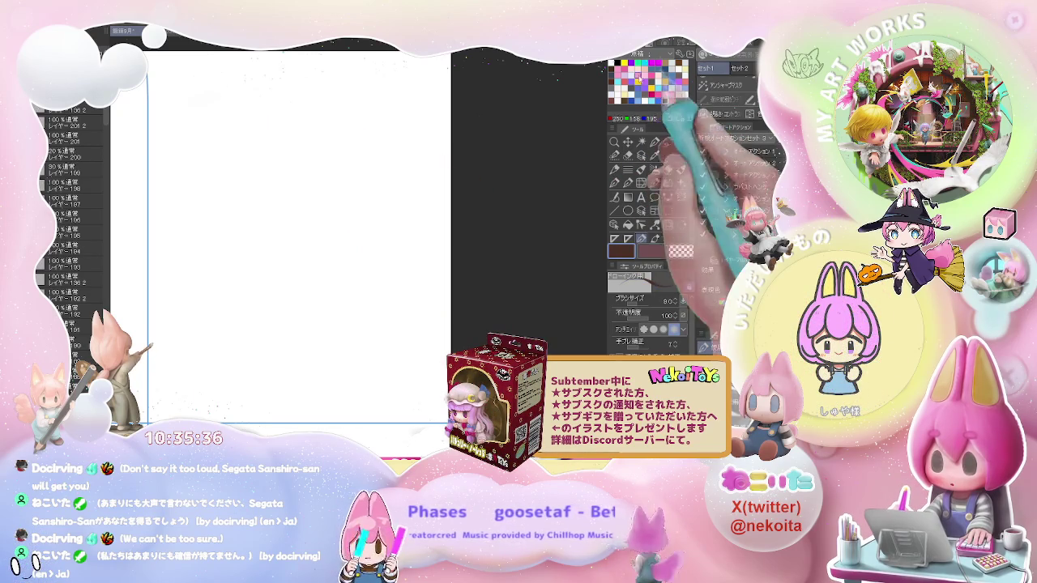
pyautogui.moveTo(260, 102)
pyautogui.mouseDown()
pyautogui.moveTo(258, 137)
pyautogui.moveTo(247, 121)
pyautogui.mouseUp()
pyautogui.hotkey('ctrl', 'z')
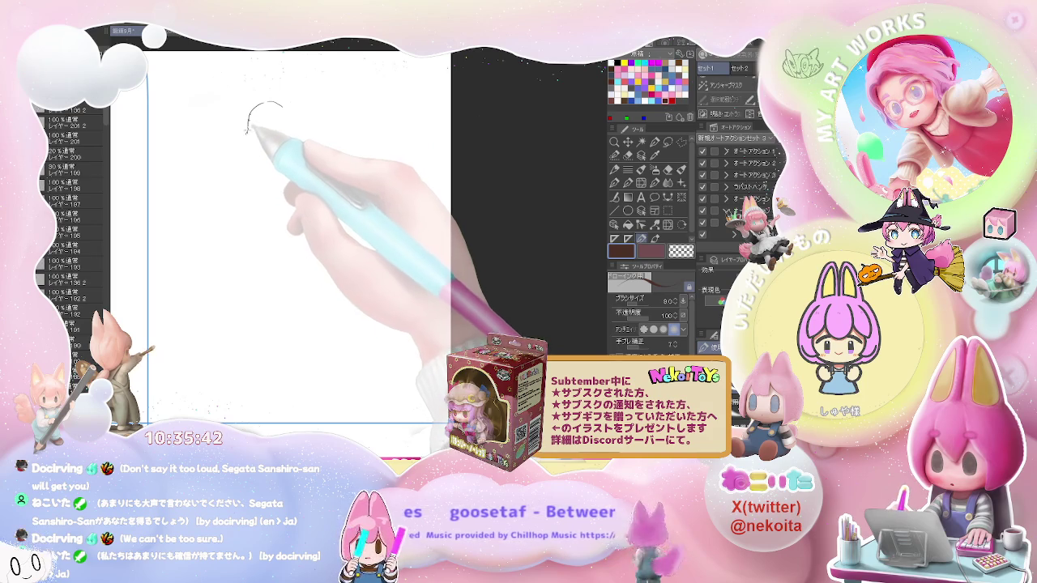
pyautogui.moveTo(245, 134); pyautogui.dragTo(228, 151)
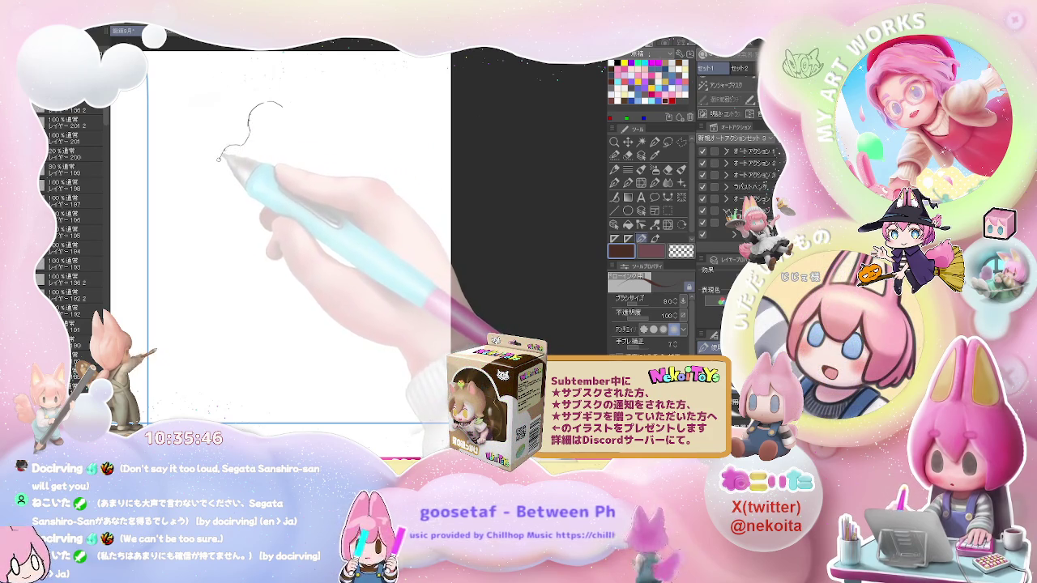
pyautogui.moveTo(211, 175); pyautogui.dragTo(205, 191)
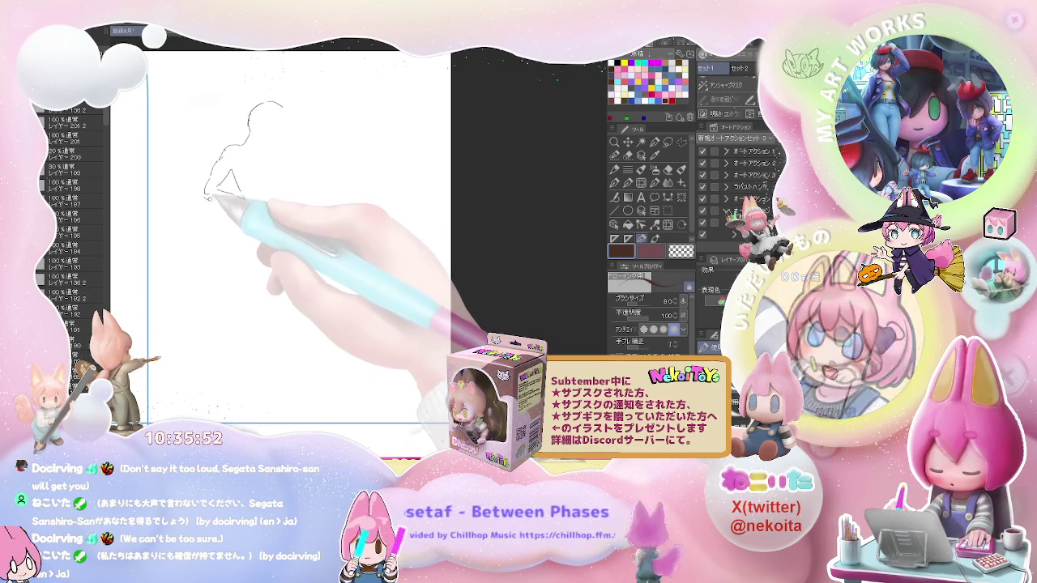
# Step: Draw the bent arm, forearm and hand, erasing corrections along the way
pyautogui.moveTo(205, 196); pyautogui.dragTo(244, 208)
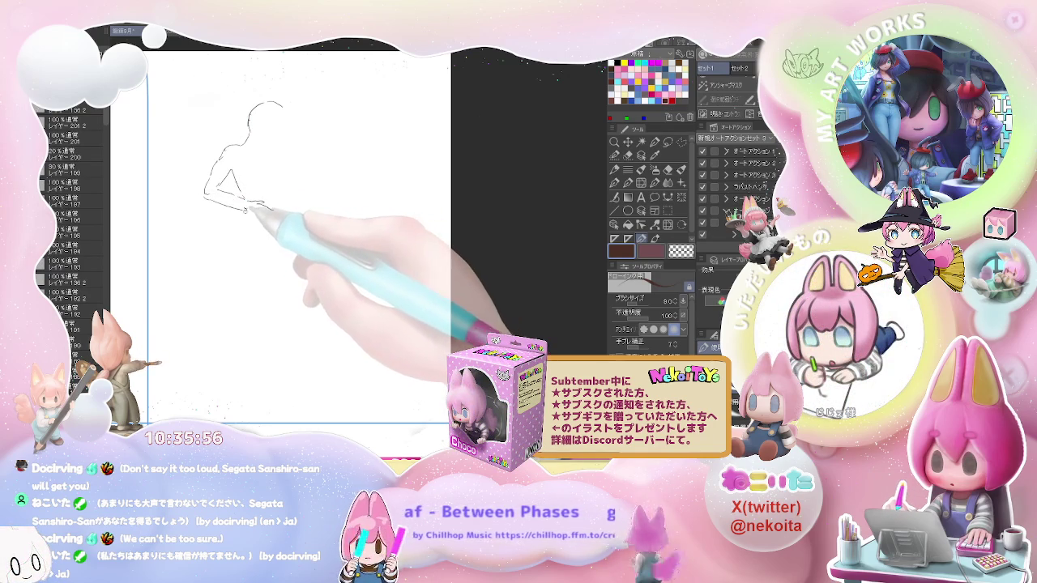
pyautogui.moveTo(247, 209); pyautogui.dragTo(269, 219)
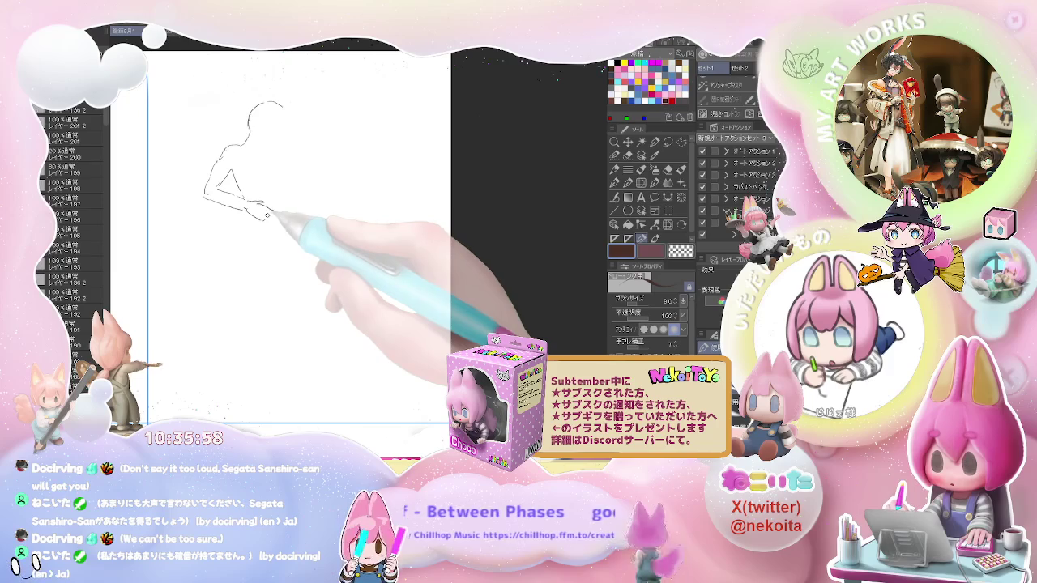
pyautogui.press('e')
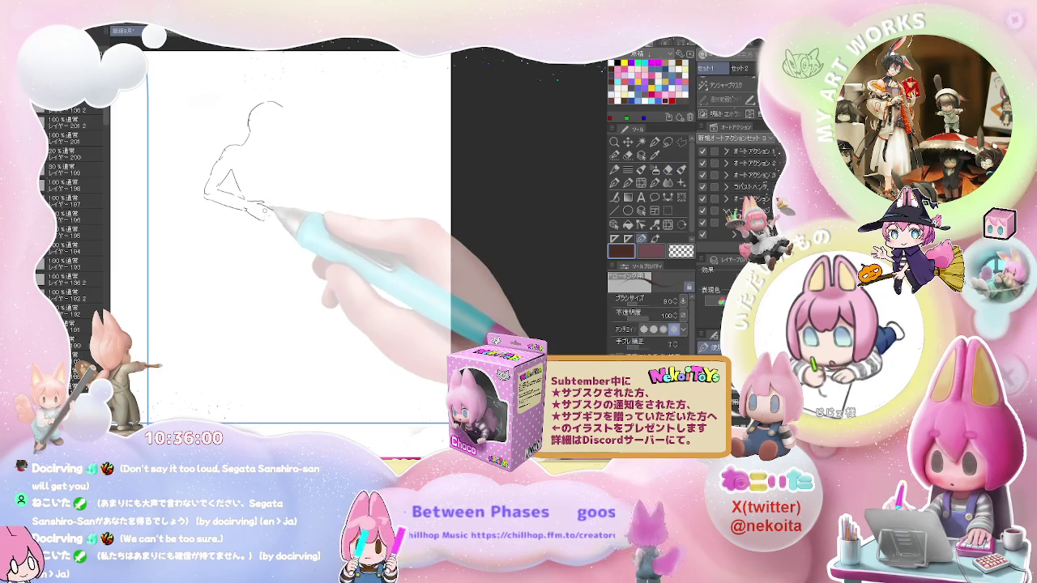
pyautogui.press('p')
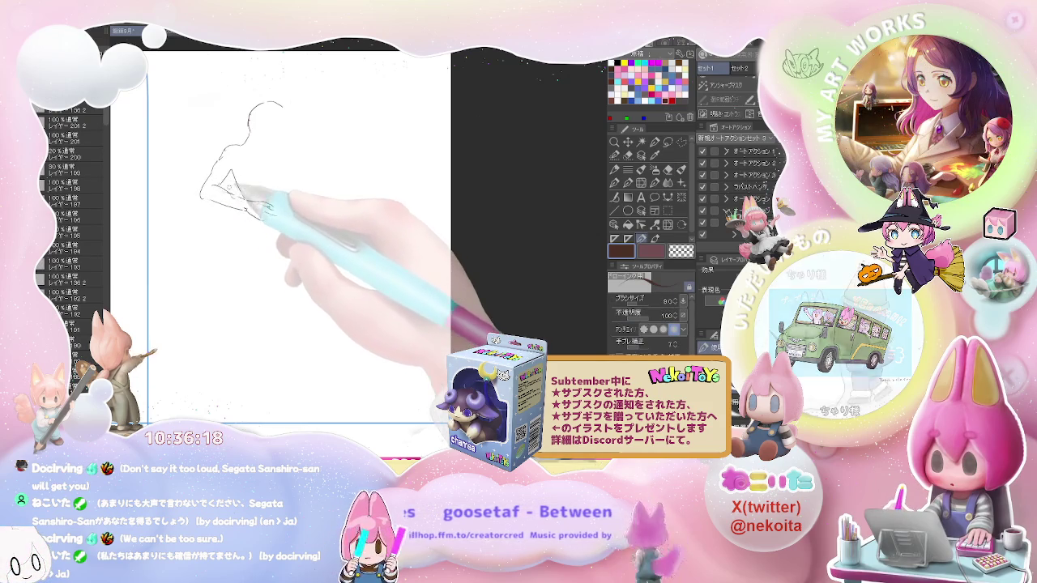
pyautogui.press('e')
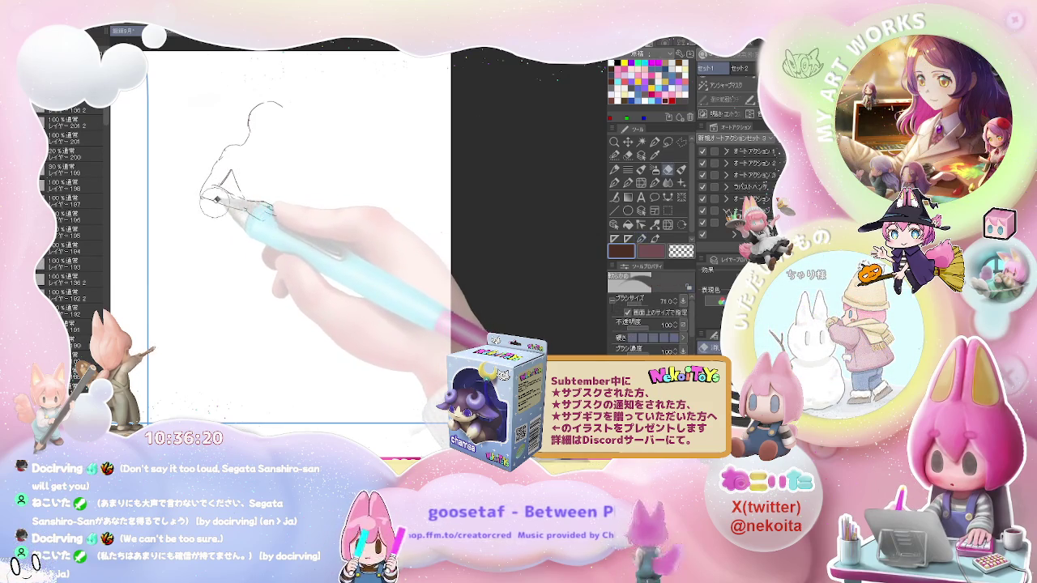
pyautogui.press('p')
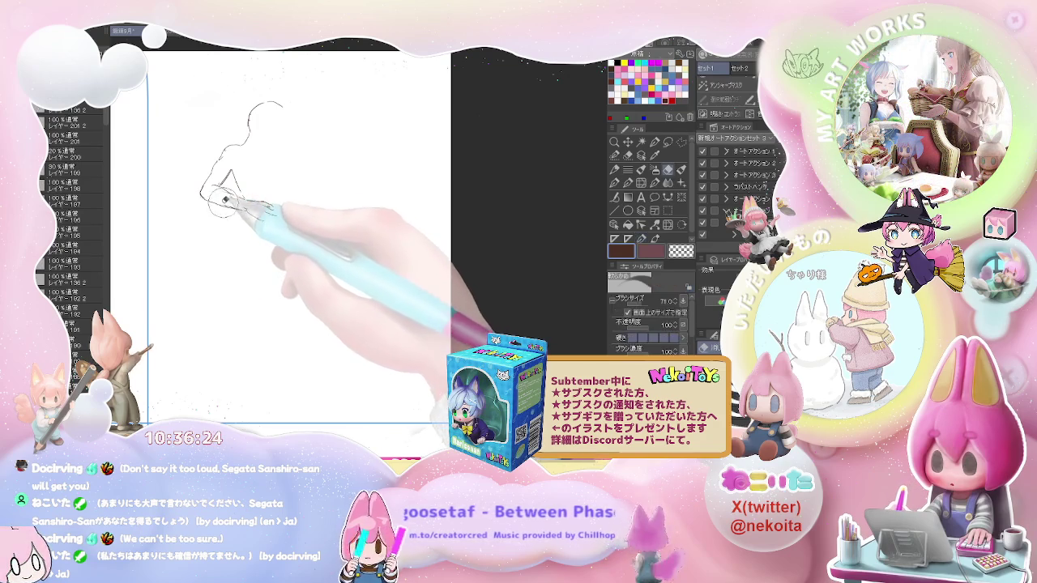
pyautogui.moveTo(220, 200); pyautogui.dragTo(270, 211)
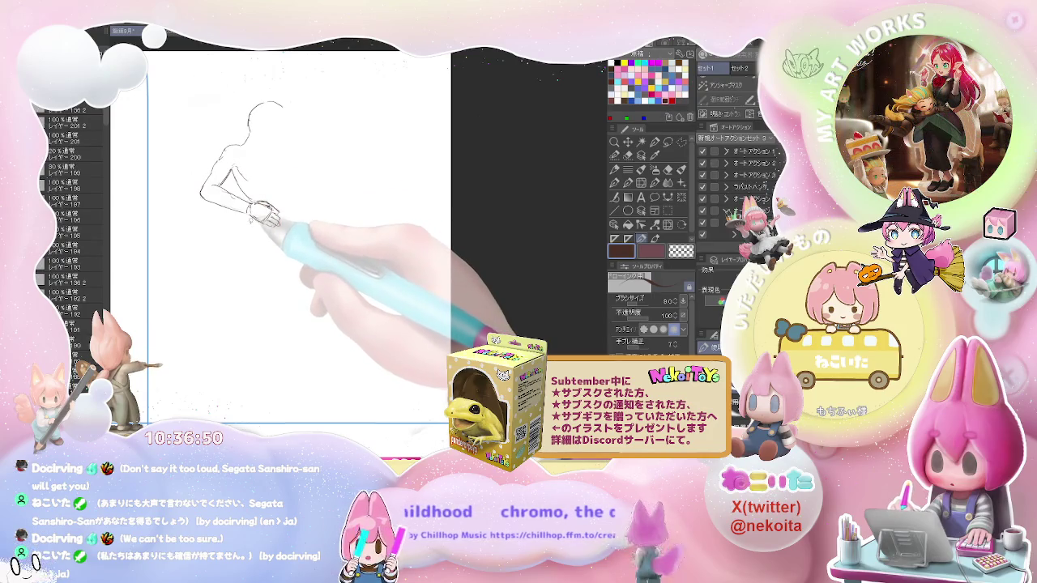
pyautogui.hotkey('ctrl', '-')
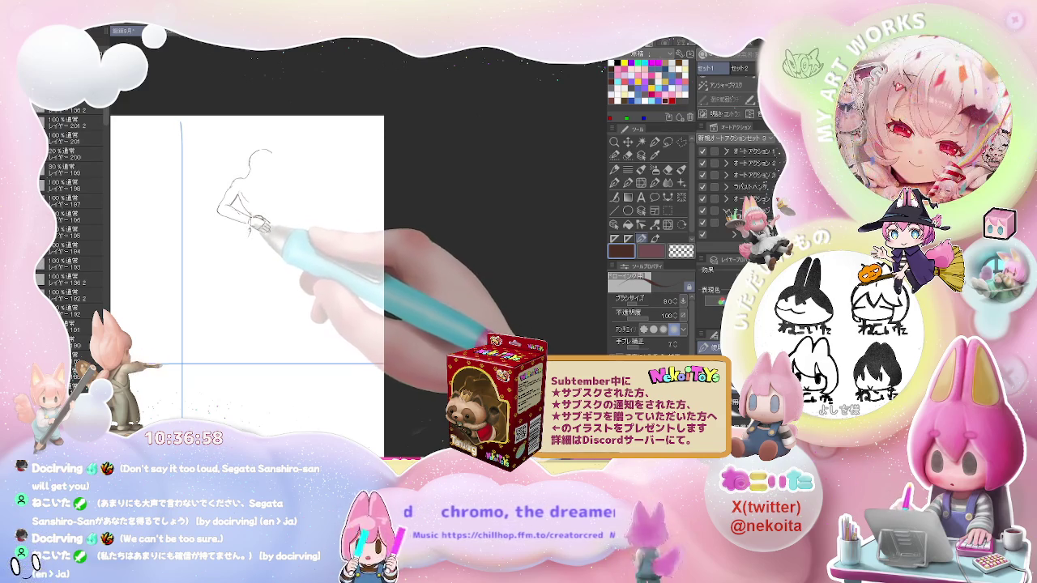
# Step: Draw the torso front and both striding legs with their feet, correcting with the eraser
pyautogui.moveTo(248, 237); pyautogui.dragTo(224, 319)
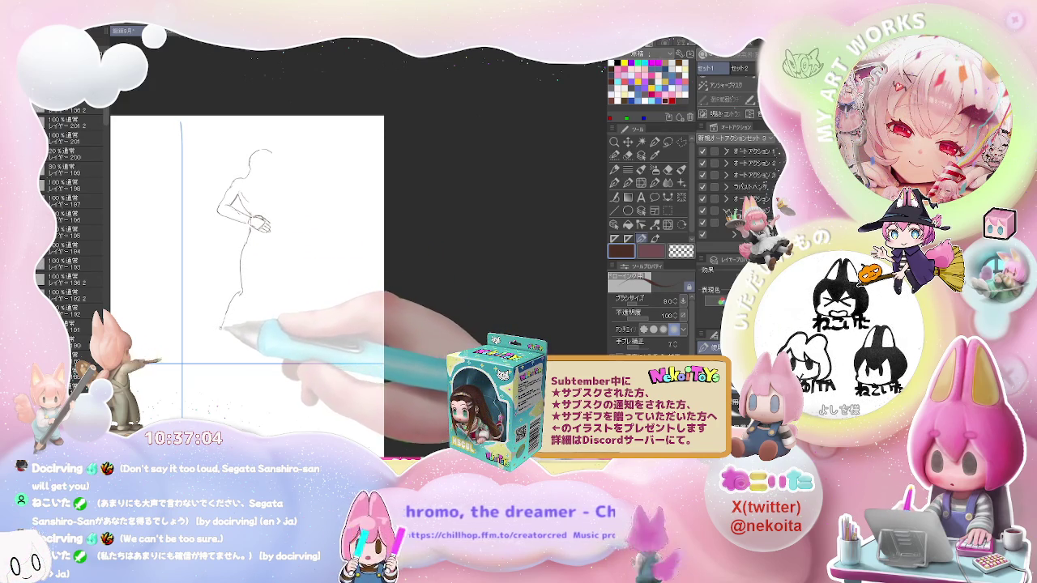
pyautogui.moveTo(218, 328)
pyautogui.mouseDown()
pyautogui.moveTo(213, 351)
pyautogui.moveTo(223, 351)
pyautogui.mouseUp()
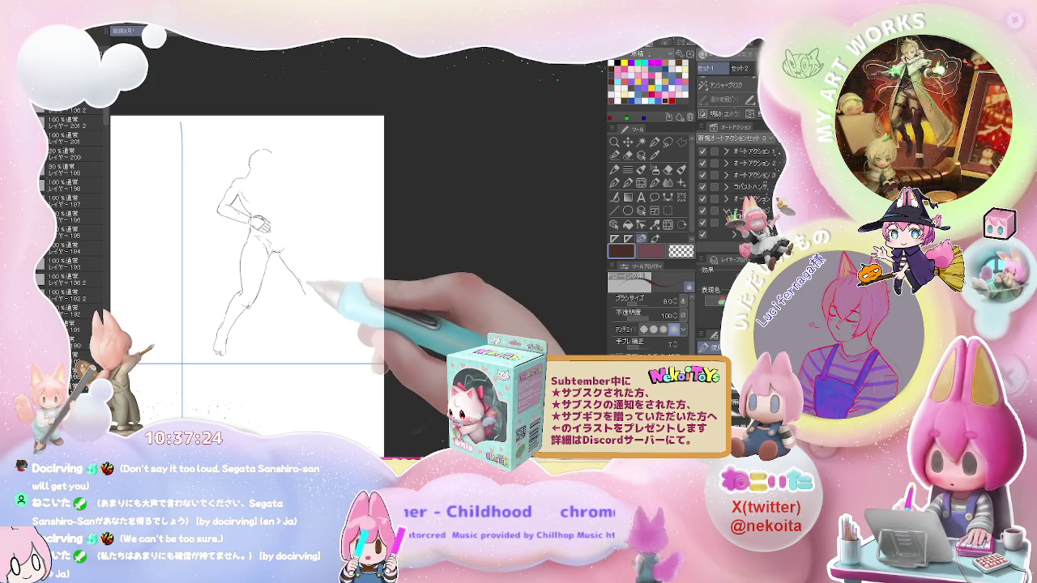
pyautogui.moveTo(279, 253); pyautogui.dragTo(306, 294)
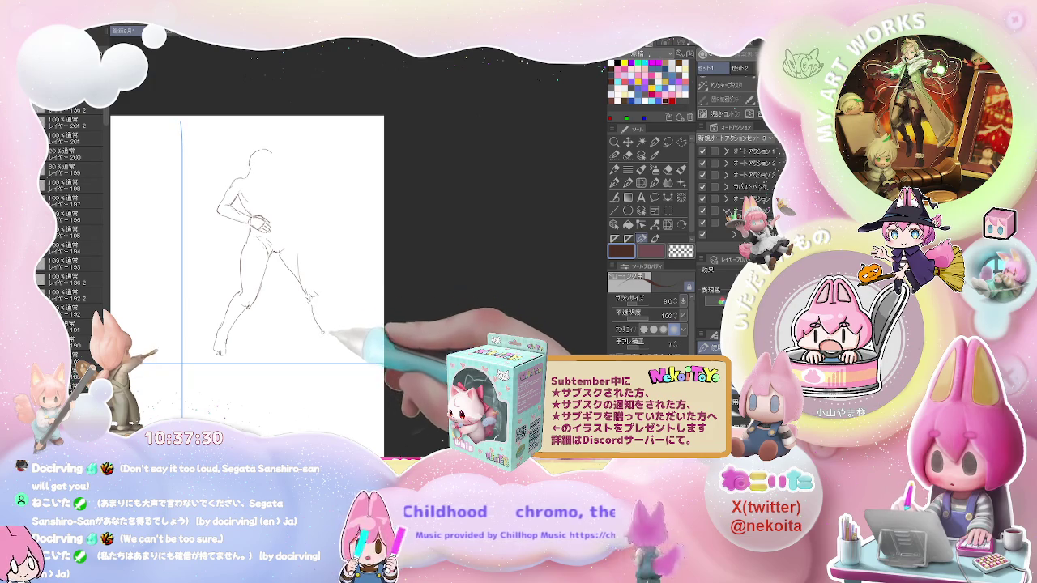
pyautogui.moveTo(324, 332); pyautogui.dragTo(340, 353)
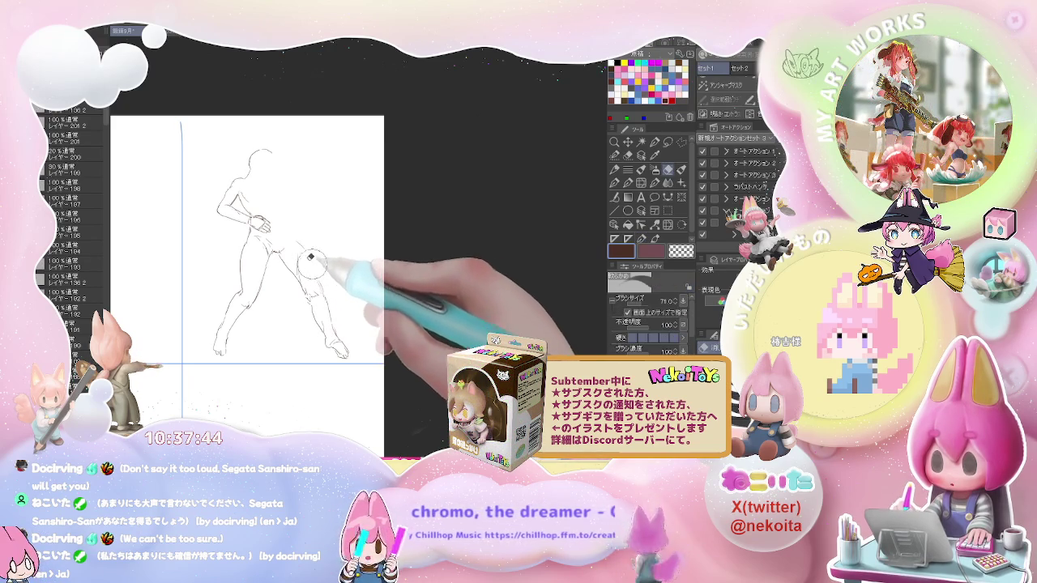
pyautogui.press('e')
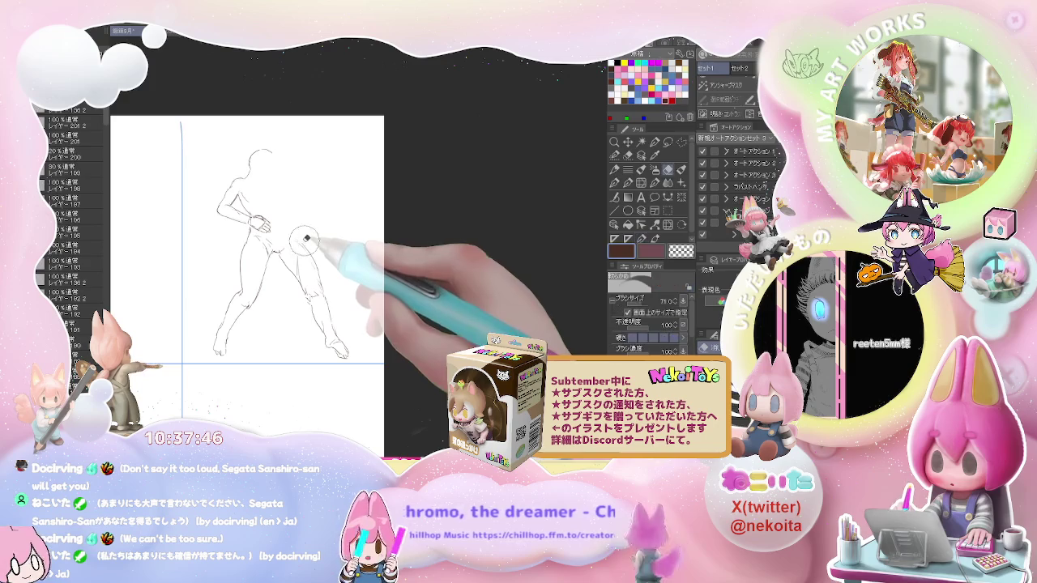
pyautogui.press('p')
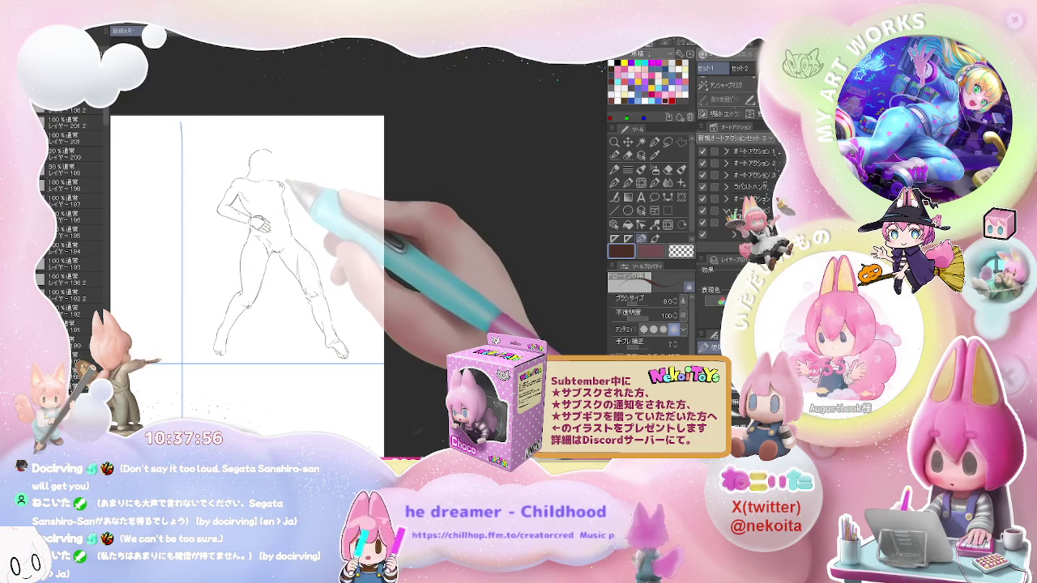
# Step: Clean up the pose's chest, hips, knees and raised fist, then pan to the neighbouring empty cell
pyautogui.press('e')
pyautogui.press('p')
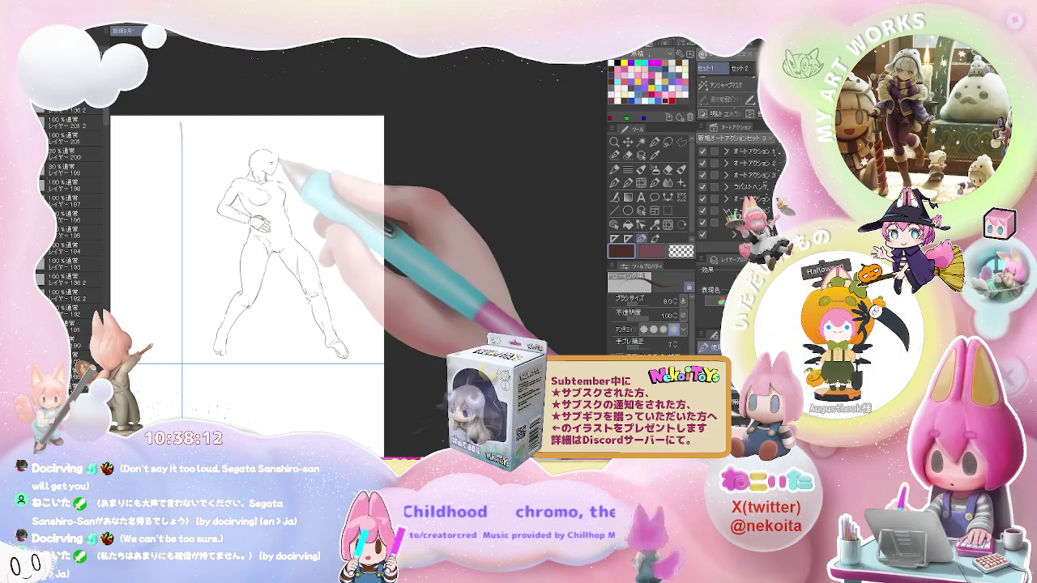
pyautogui.press('e')
pyautogui.press('p')
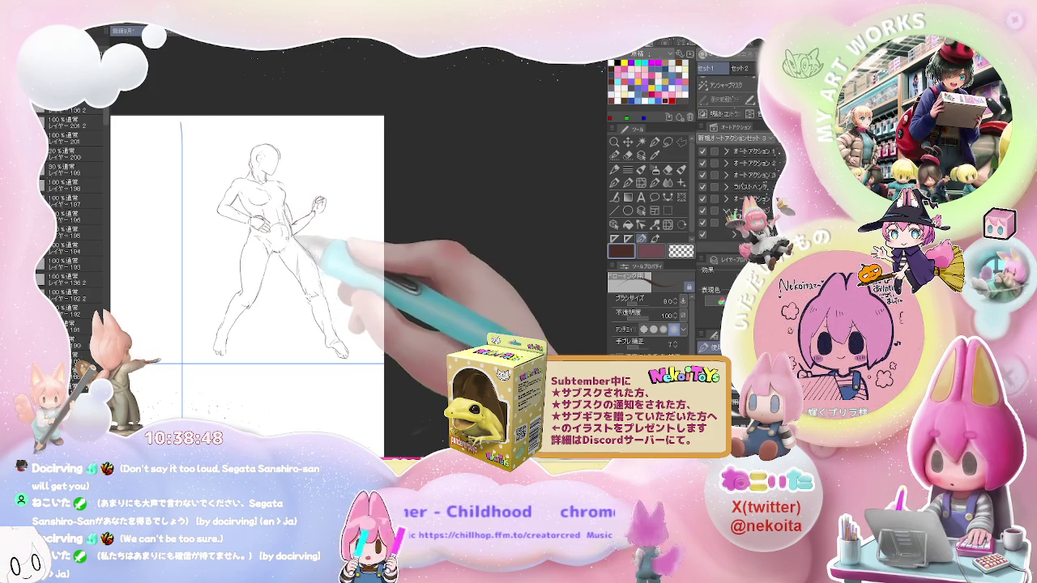
pyautogui.press('e')
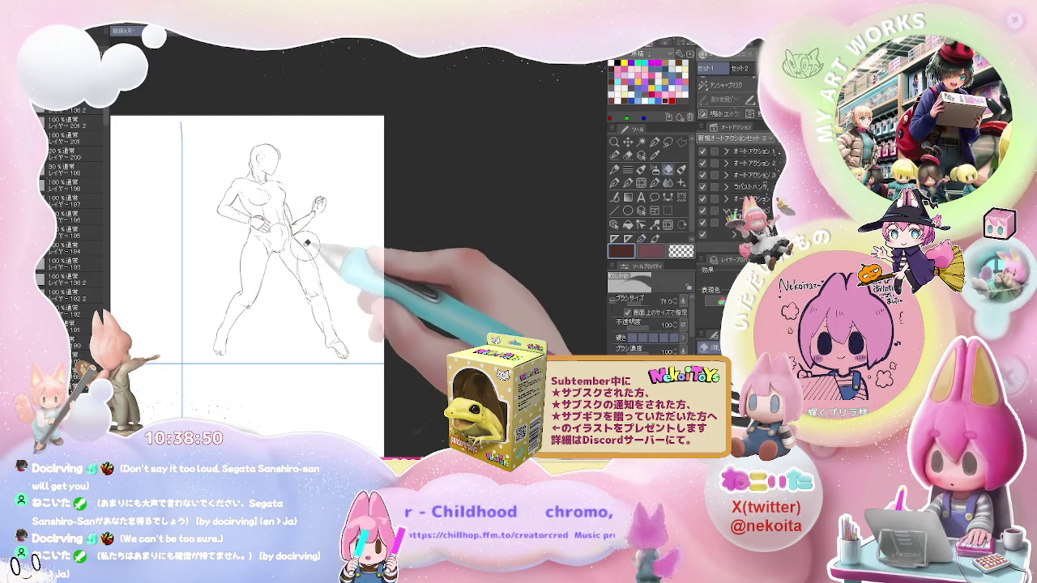
pyautogui.press('p')
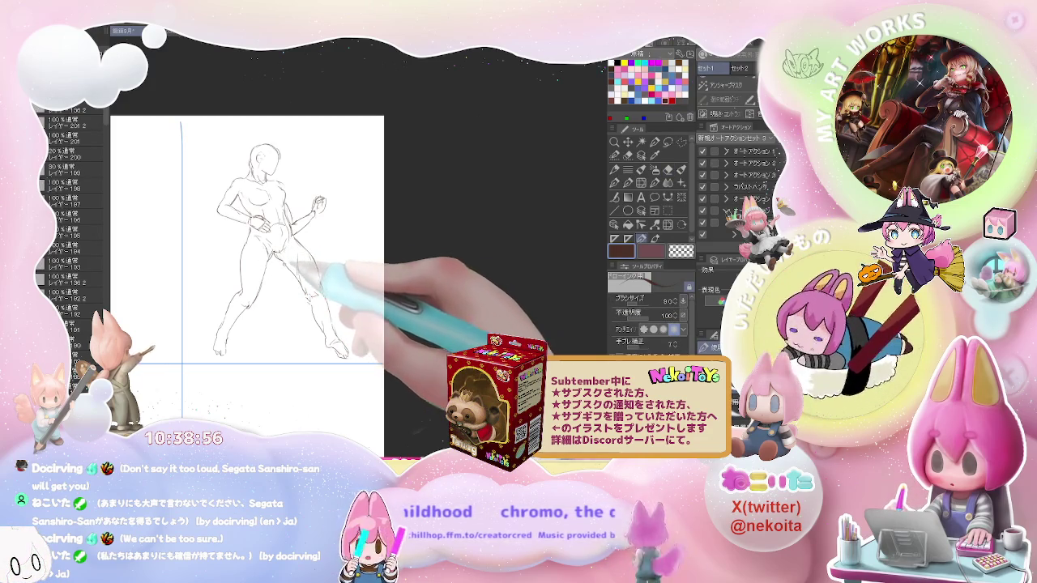
pyautogui.press('e')
pyautogui.press('p')
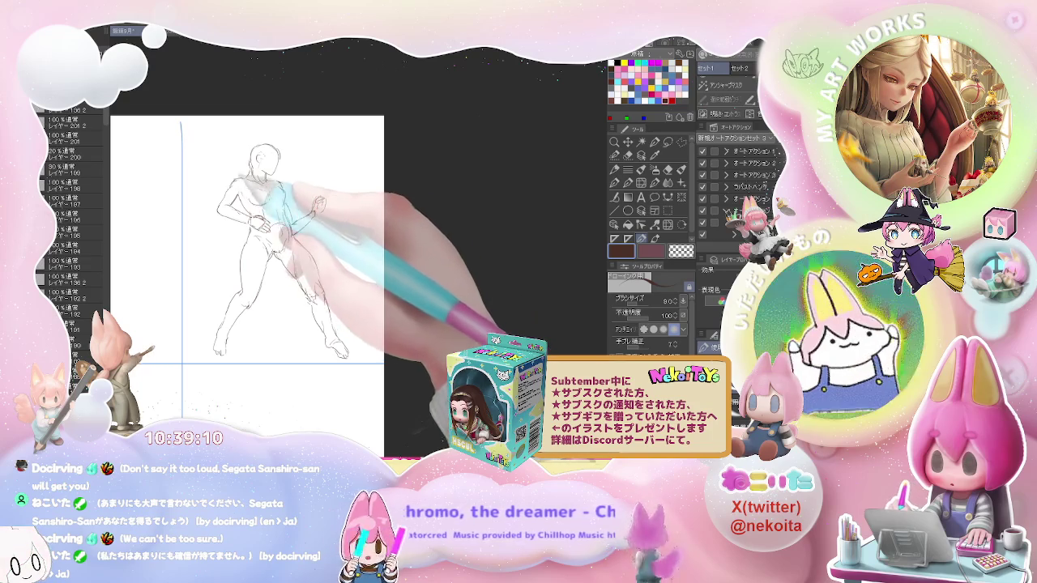
pyautogui.moveTo(319, 201); pyautogui.dragTo(422, 232)
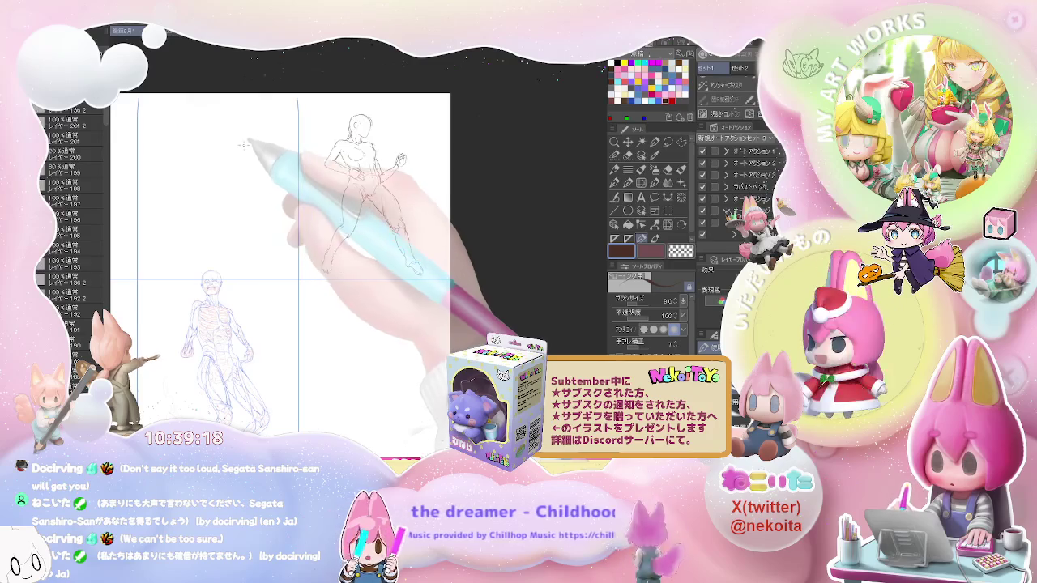
# Step: Sketch the new figure's head, chin, neck-to-torso line and raised arm in the empty cell
pyautogui.hotkey('ctrl', '+')
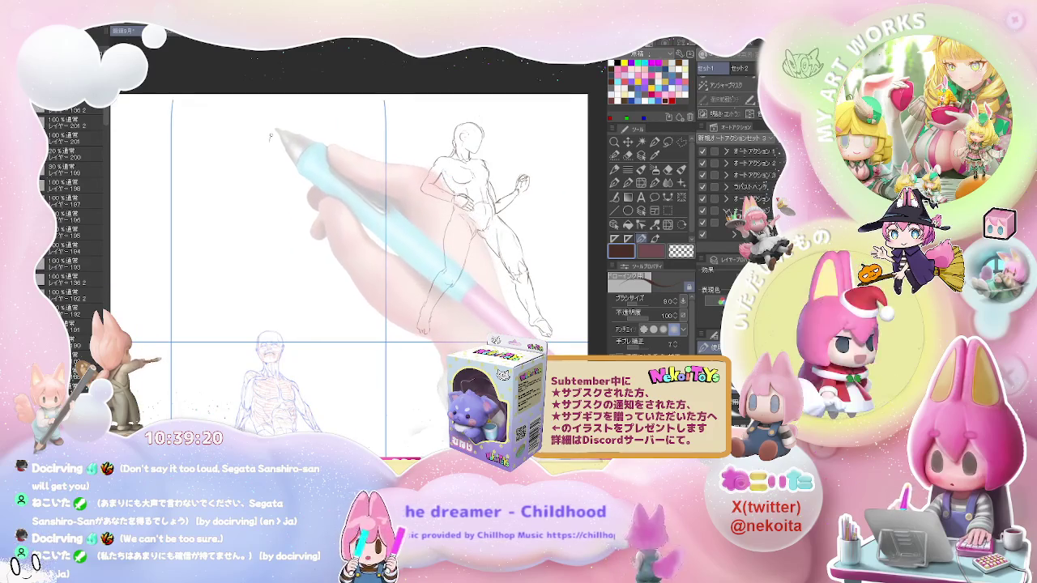
pyautogui.moveTo(269, 141)
pyautogui.mouseDown()
pyautogui.moveTo(297, 138)
pyautogui.moveTo(285, 145)
pyautogui.mouseUp()
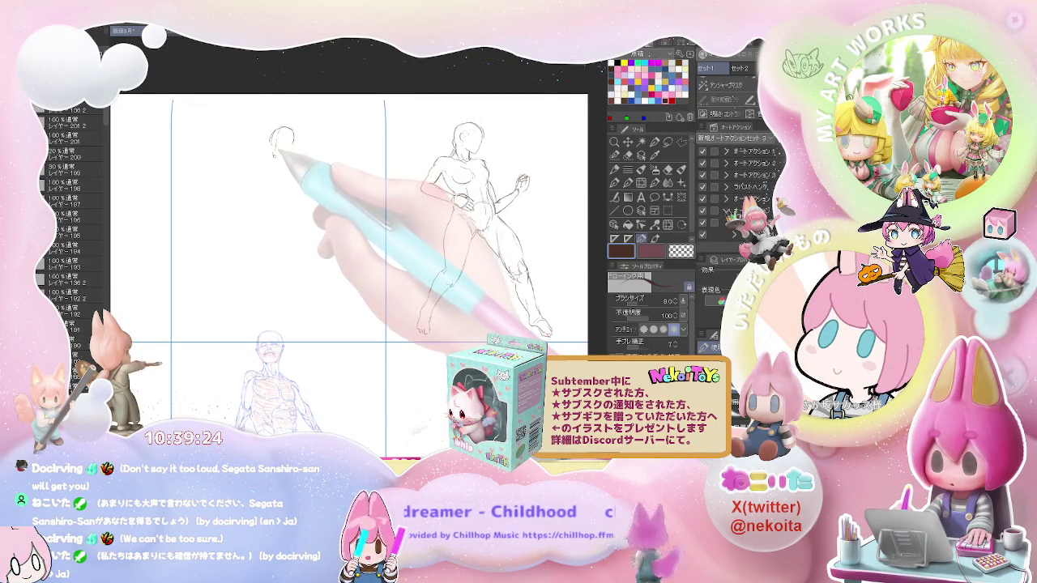
pyautogui.moveTo(275, 150); pyautogui.dragTo(294, 154)
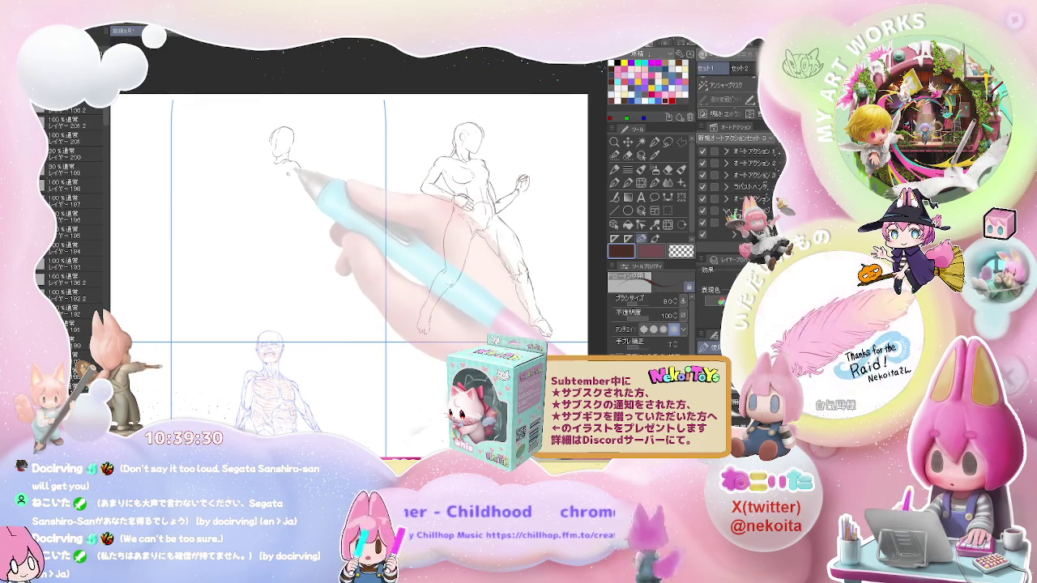
pyautogui.moveTo(291, 171)
pyautogui.mouseDown()
pyautogui.moveTo(293, 201)
pyautogui.moveTo(309, 202)
pyautogui.mouseUp()
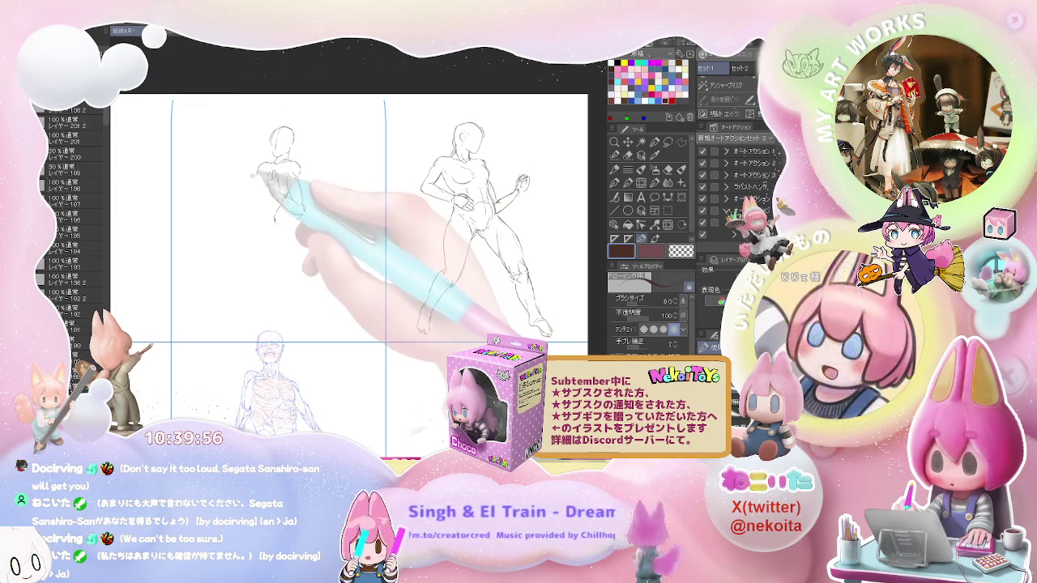
pyautogui.moveTo(257, 172); pyautogui.dragTo(247, 188)
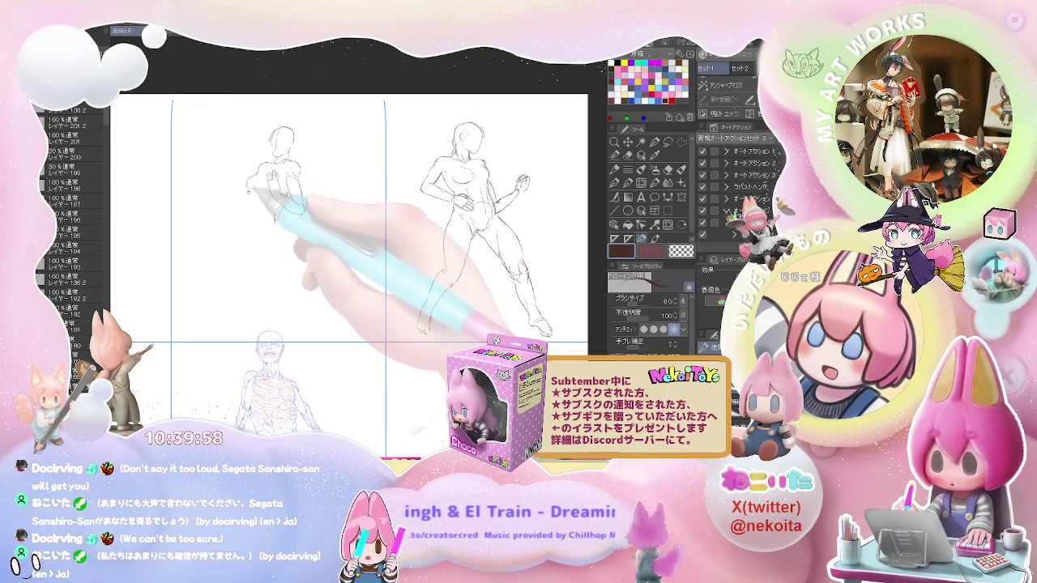
# Step: Add the figure's back line, legs and arm stroke, then zoom out to review the sketch
pyautogui.press('e')
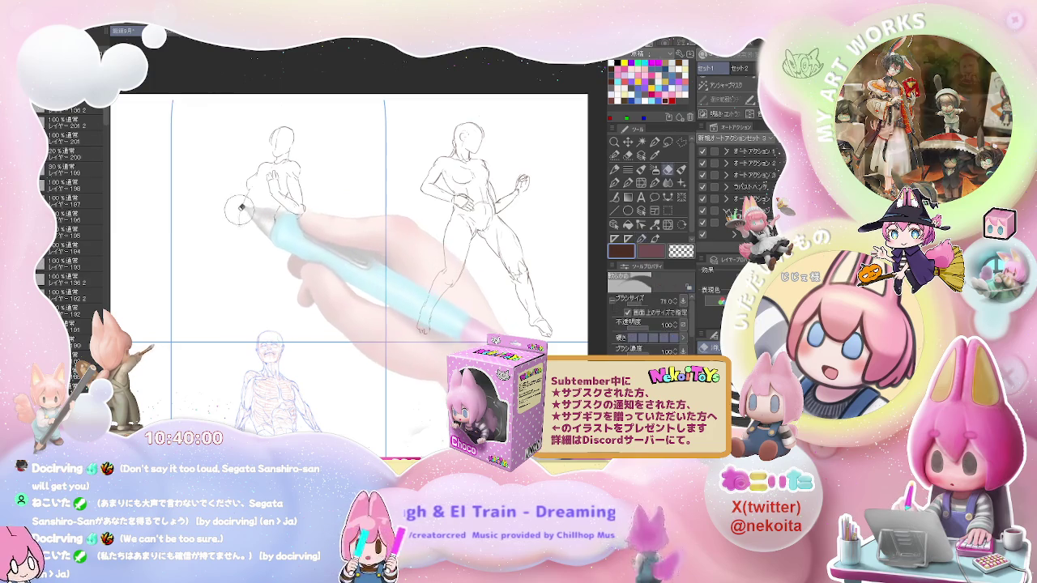
pyautogui.press('p')
pyautogui.moveTo(251, 180); pyautogui.dragTo(243, 231)
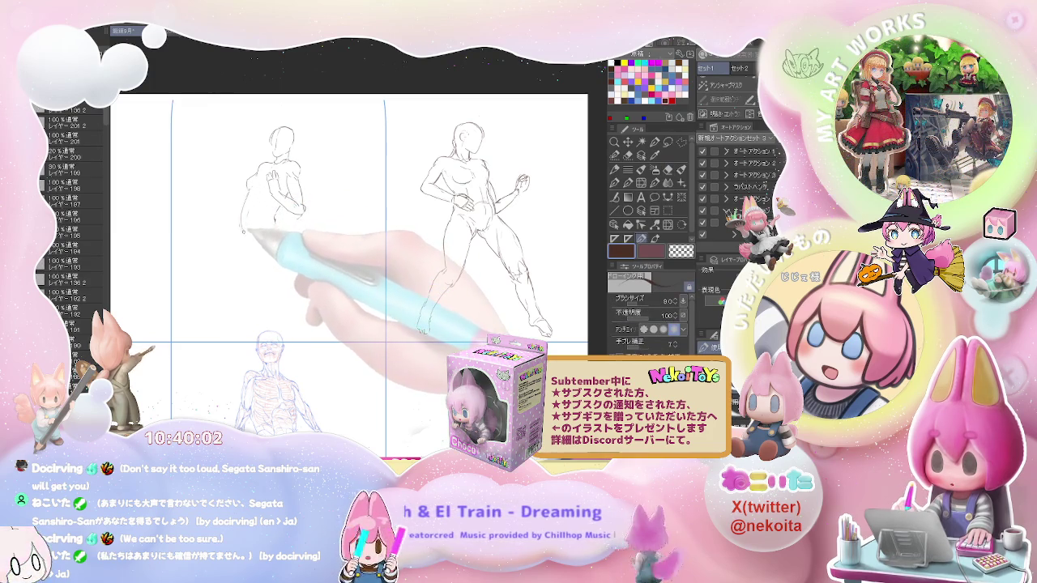
pyautogui.moveTo(241, 235); pyautogui.dragTo(245, 288)
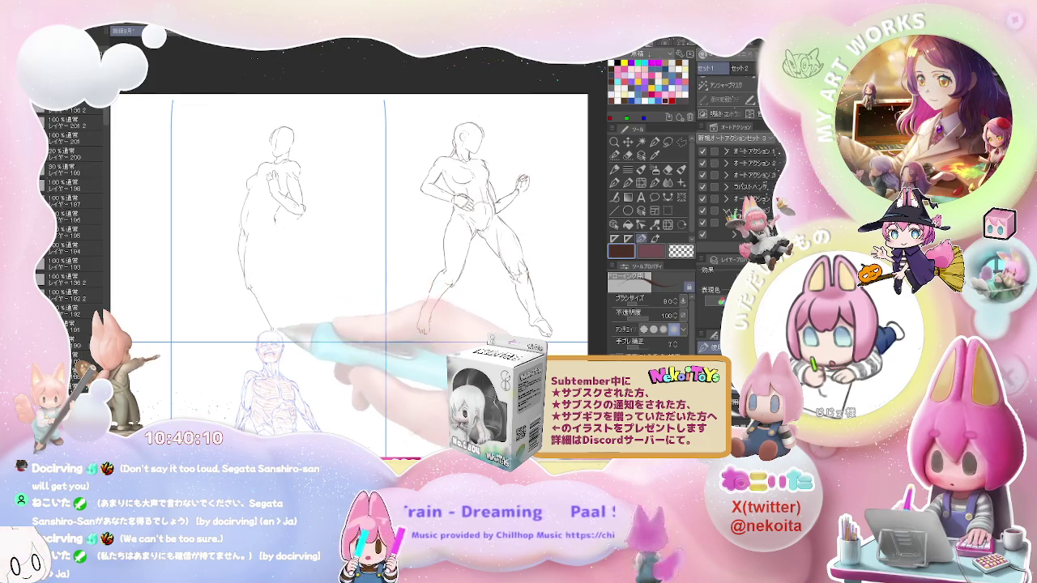
pyautogui.moveTo(267, 297); pyautogui.dragTo(284, 332)
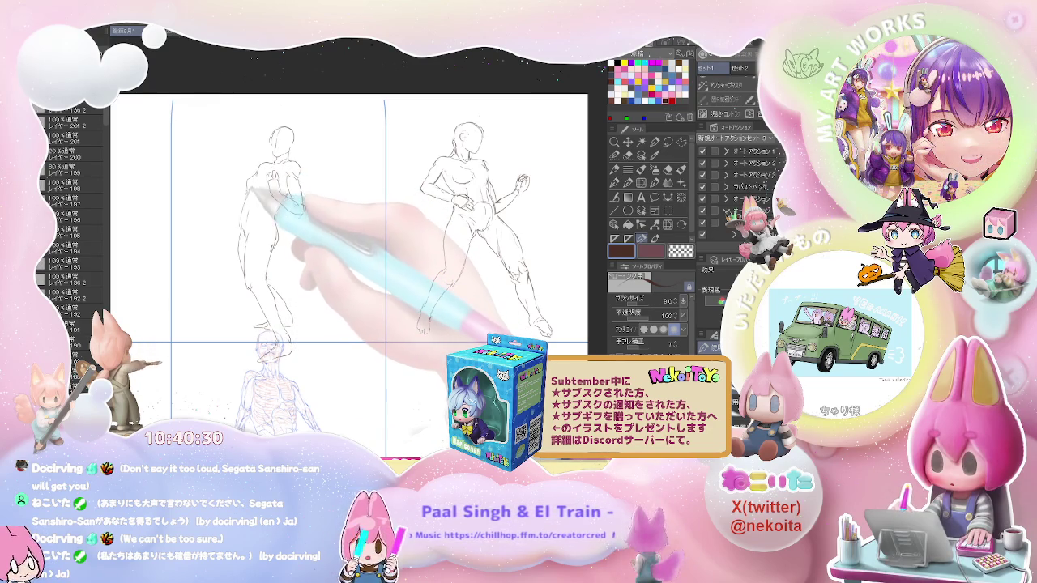
pyautogui.moveTo(248, 191); pyautogui.dragTo(220, 221)
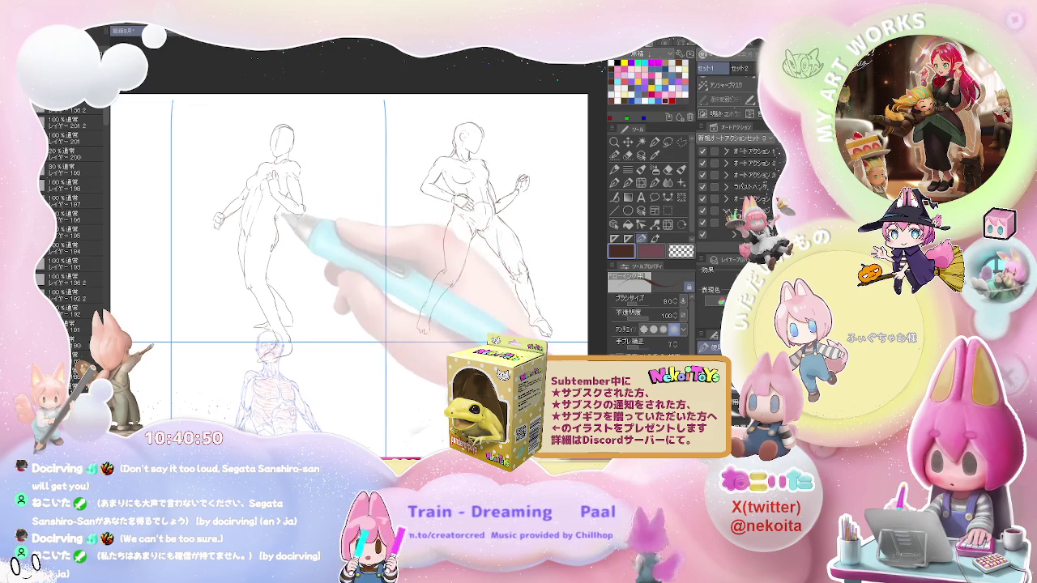
pyautogui.hotkey('ctrl', '-')
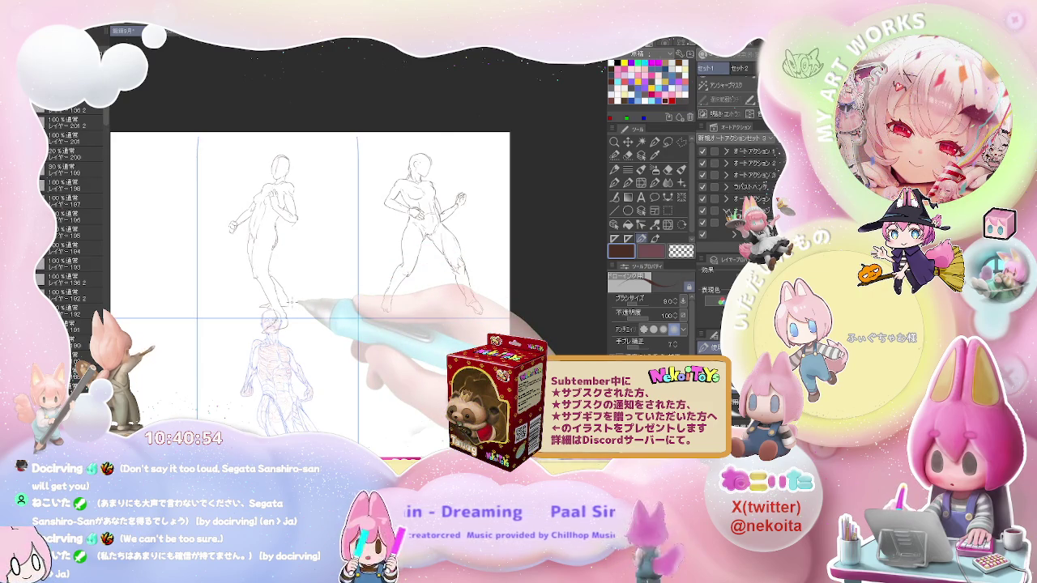
pyautogui.hotkey('ctrl', '+')
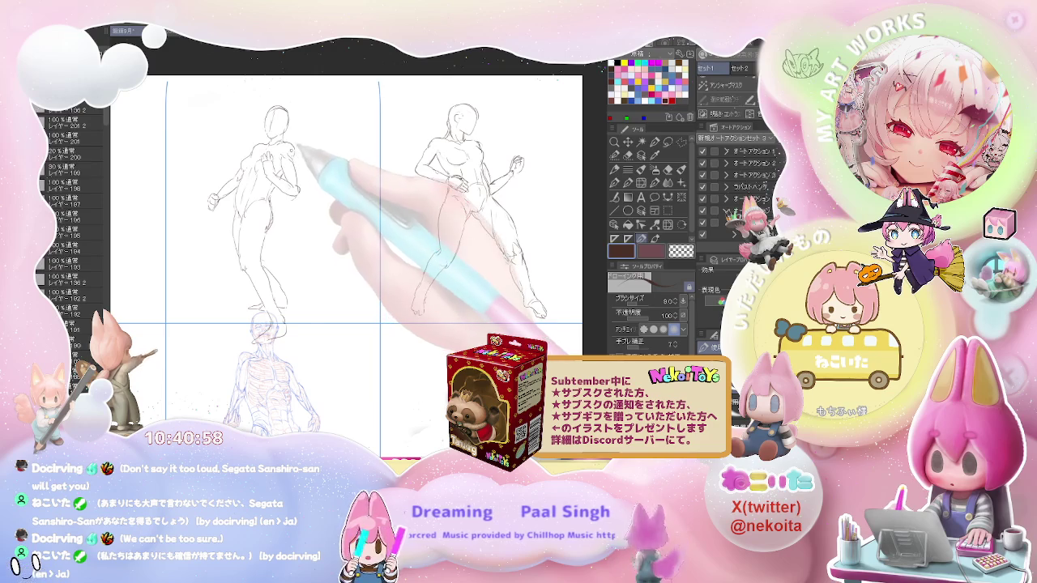
pyautogui.hotkey('ctrl', '-')
pyautogui.moveTo(368, 198); pyautogui.dragTo(437, 215)
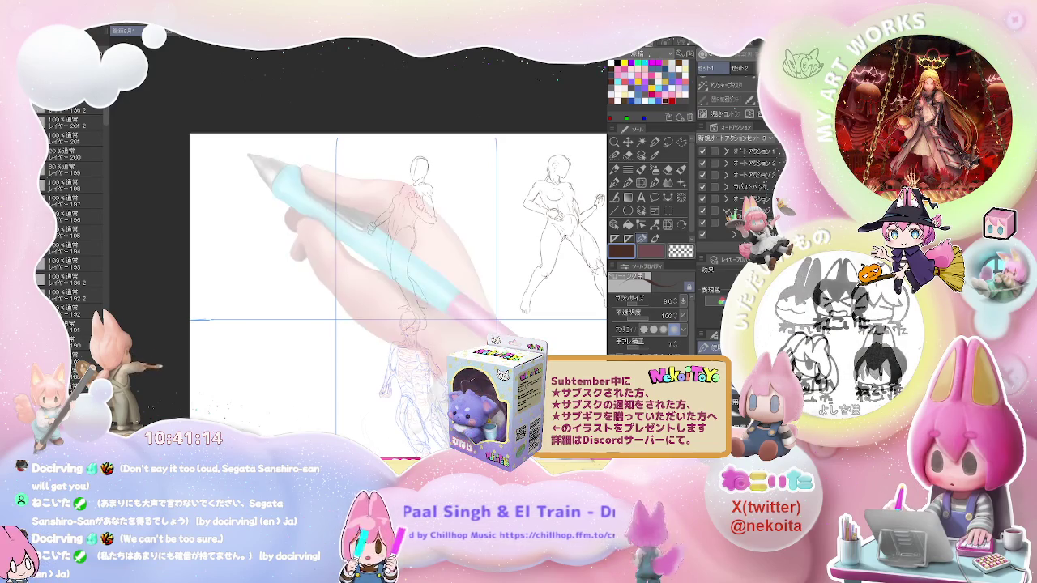
# Step: Draw the back-view figure's oval head, arm mark, and hip-to-leg lines
pyautogui.moveTo(244, 169); pyautogui.dragTo(259, 155)
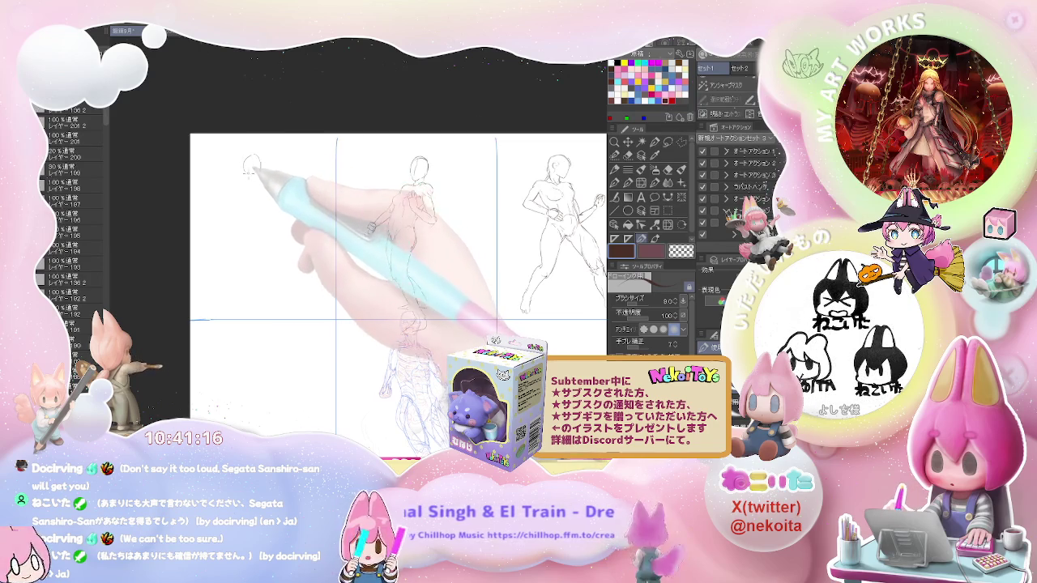
pyautogui.scroll(2, 247, 167)
pyautogui.moveTo(244, 160)
pyautogui.mouseDown()
pyautogui.moveTo(260, 162)
pyautogui.moveTo(234, 201)
pyautogui.mouseUp()
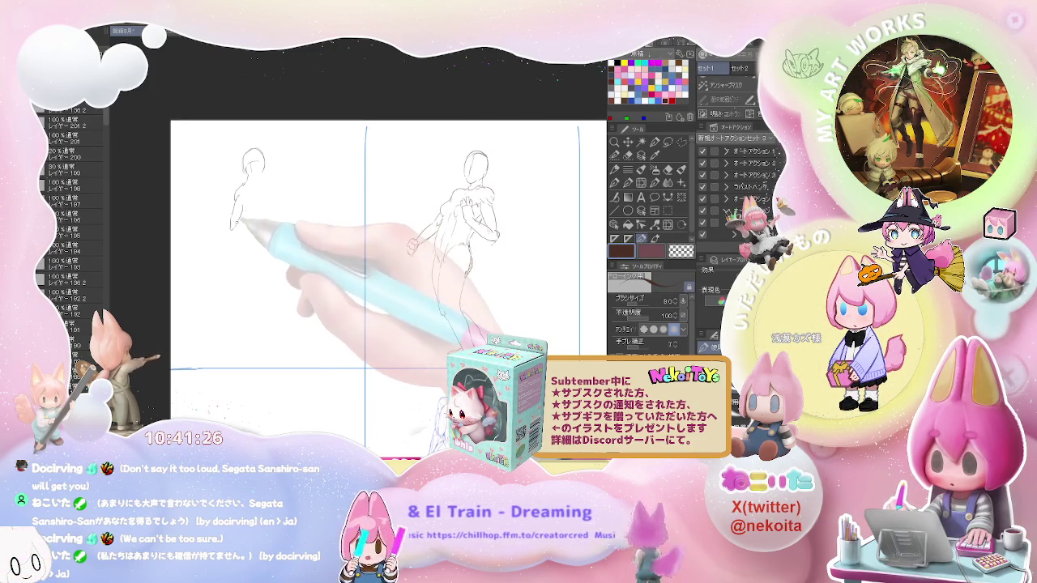
pyautogui.moveTo(244, 209); pyautogui.dragTo(240, 218)
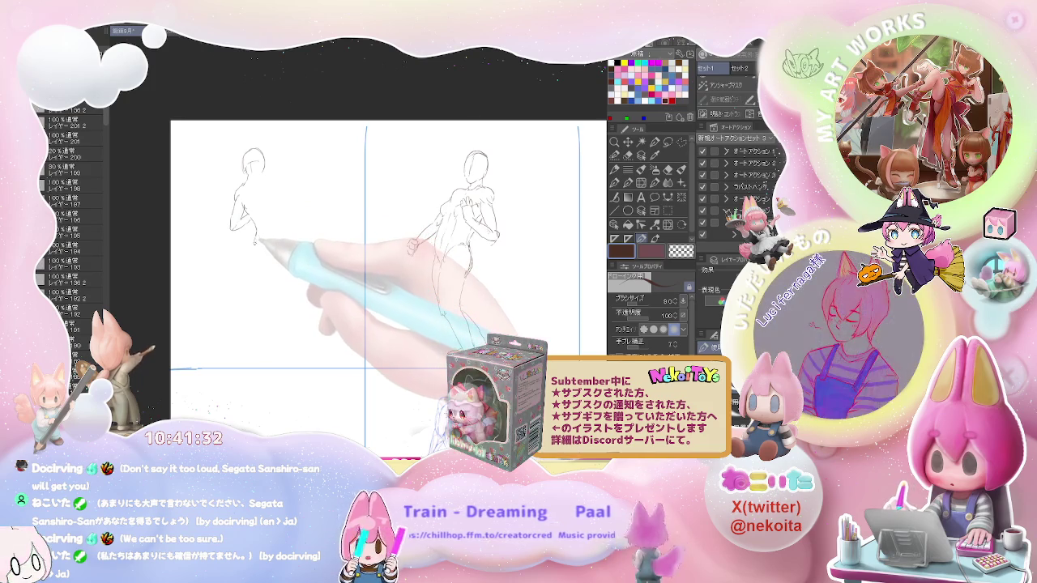
pyautogui.moveTo(246, 231); pyautogui.dragTo(259, 257)
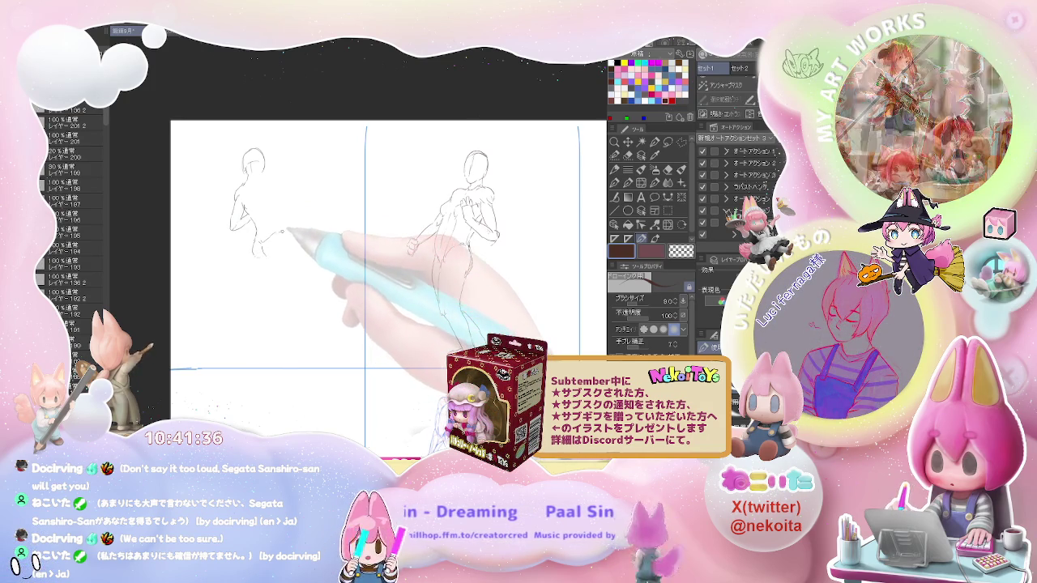
pyautogui.moveTo(275, 237); pyautogui.dragTo(274, 258)
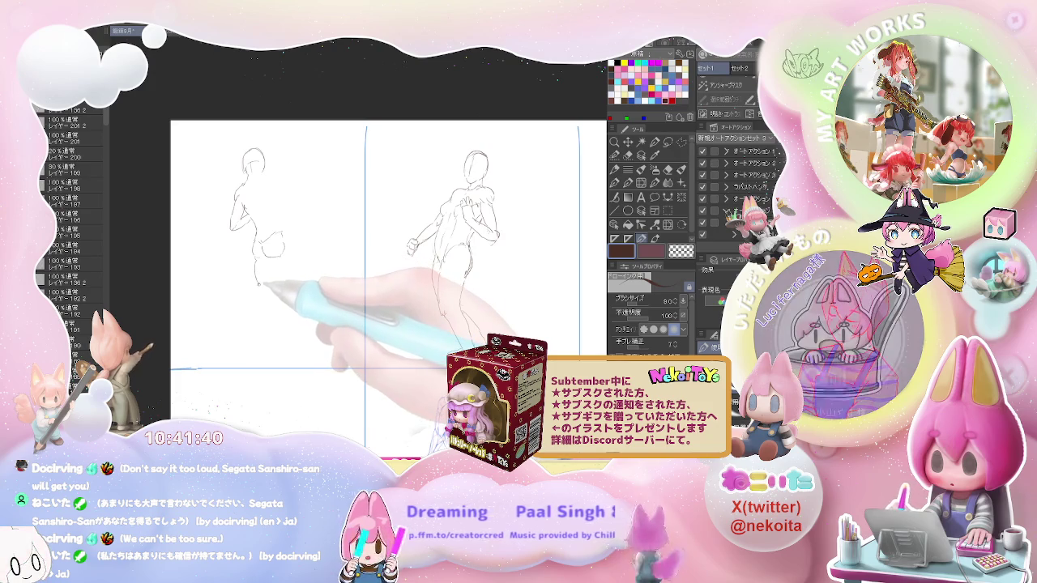
# Step: Sketch the striding legs, thigh, lower leg, foot and back hip contour, erasing where needed
pyautogui.moveTo(253, 296); pyautogui.dragTo(245, 328)
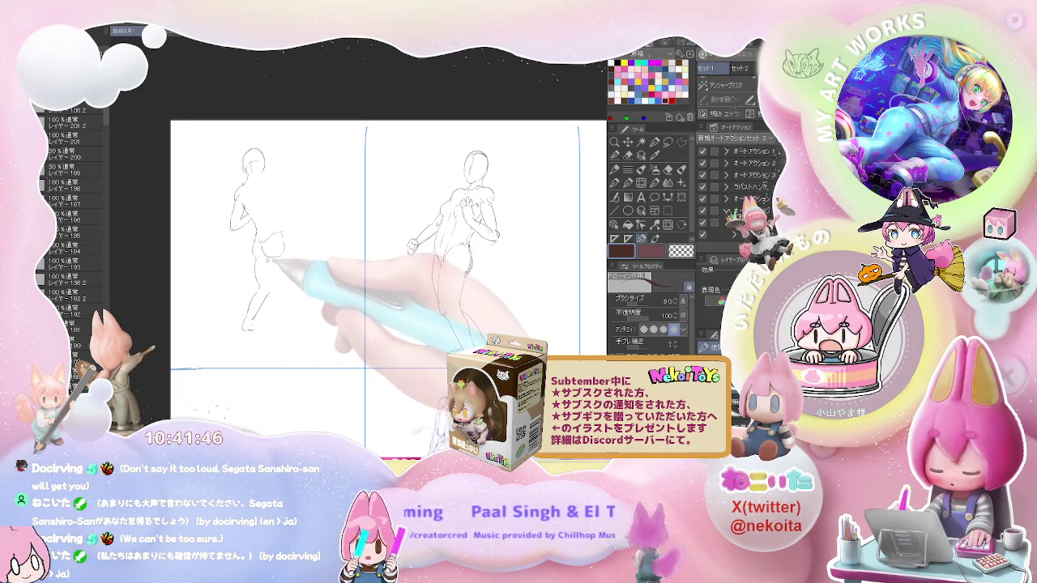
pyautogui.moveTo(267, 260); pyautogui.dragTo(276, 292)
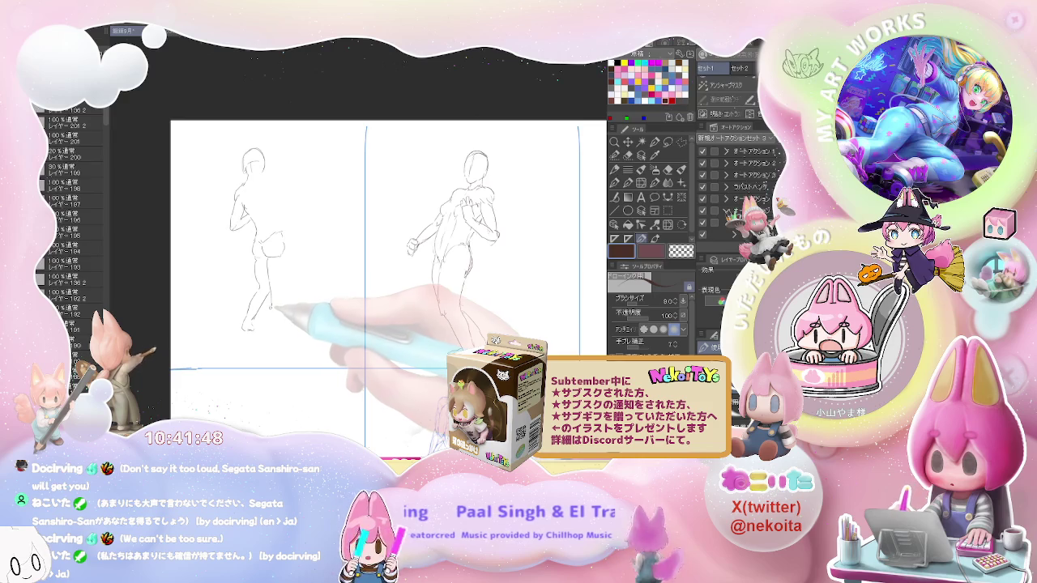
pyautogui.press('e')
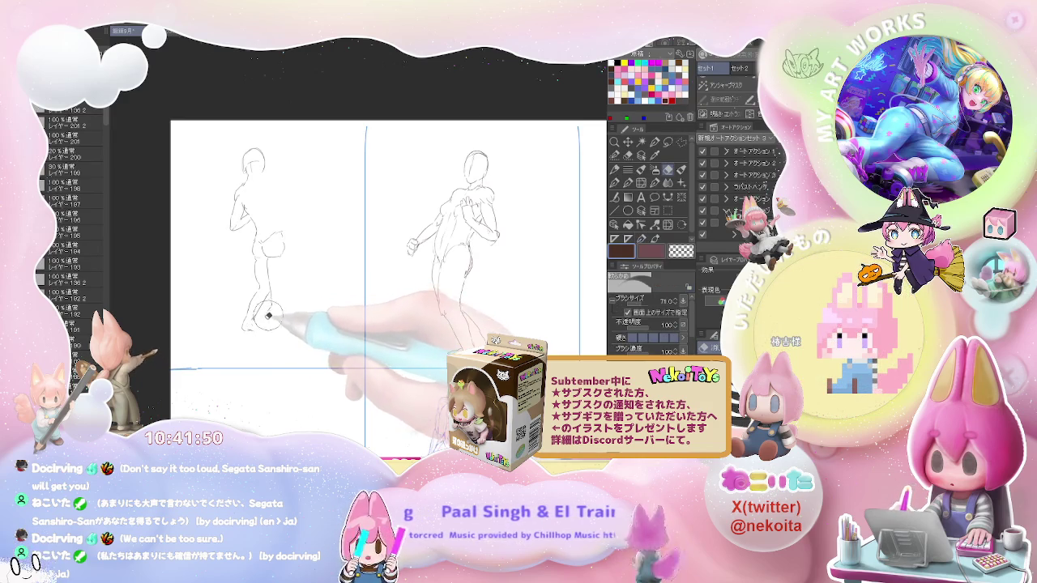
pyautogui.press('p')
pyautogui.moveTo(263, 316); pyautogui.dragTo(247, 349)
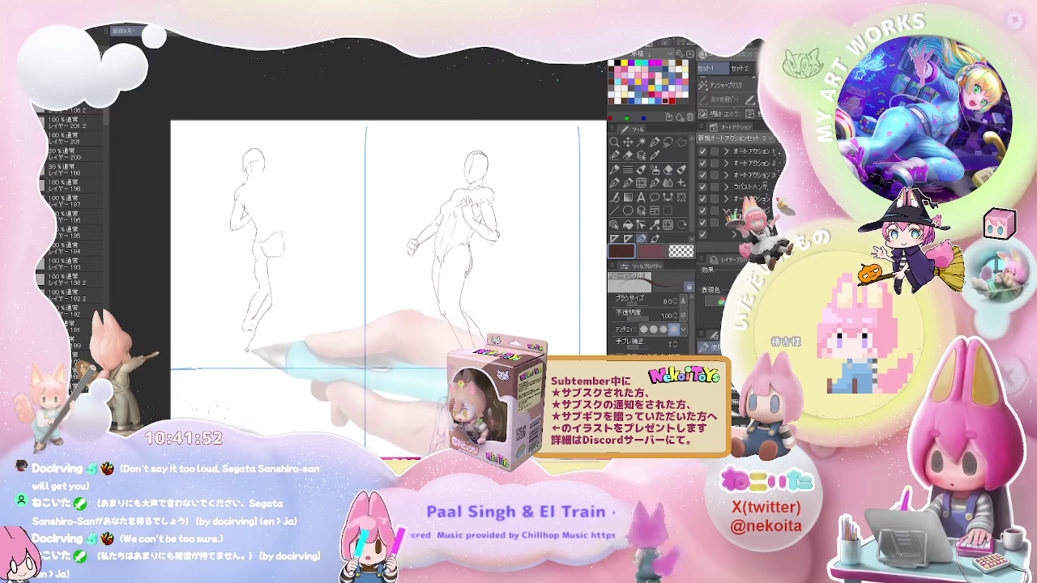
pyautogui.moveTo(248, 348); pyautogui.dragTo(267, 355)
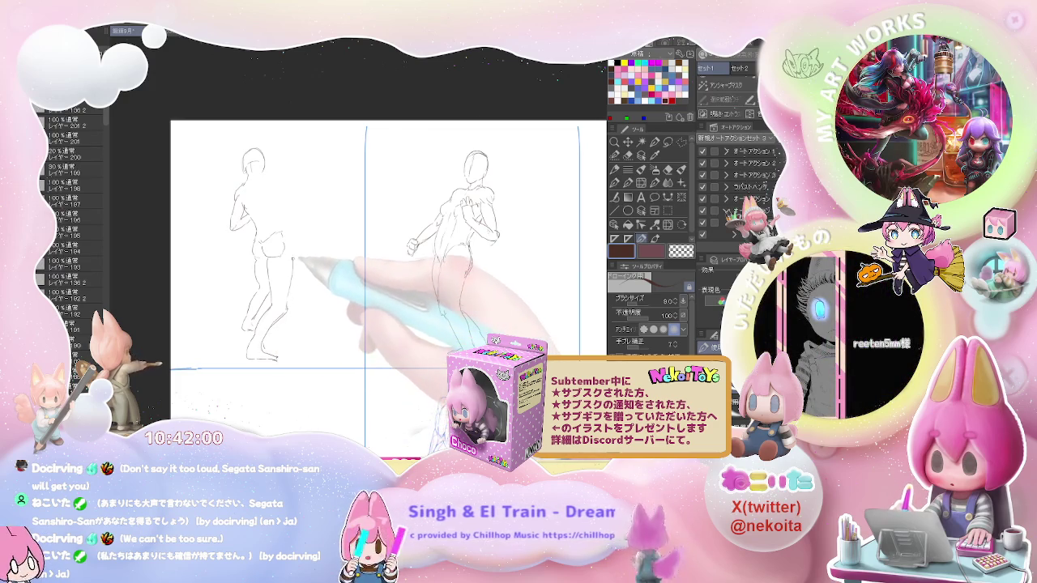
pyautogui.moveTo(285, 234); pyautogui.dragTo(292, 276)
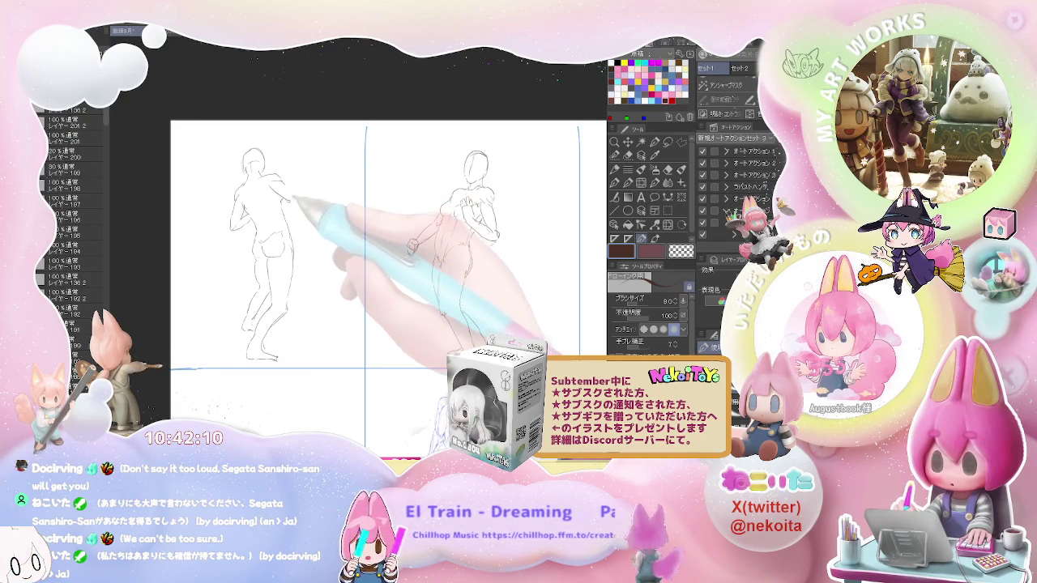
pyautogui.press('e')
pyautogui.press('p')
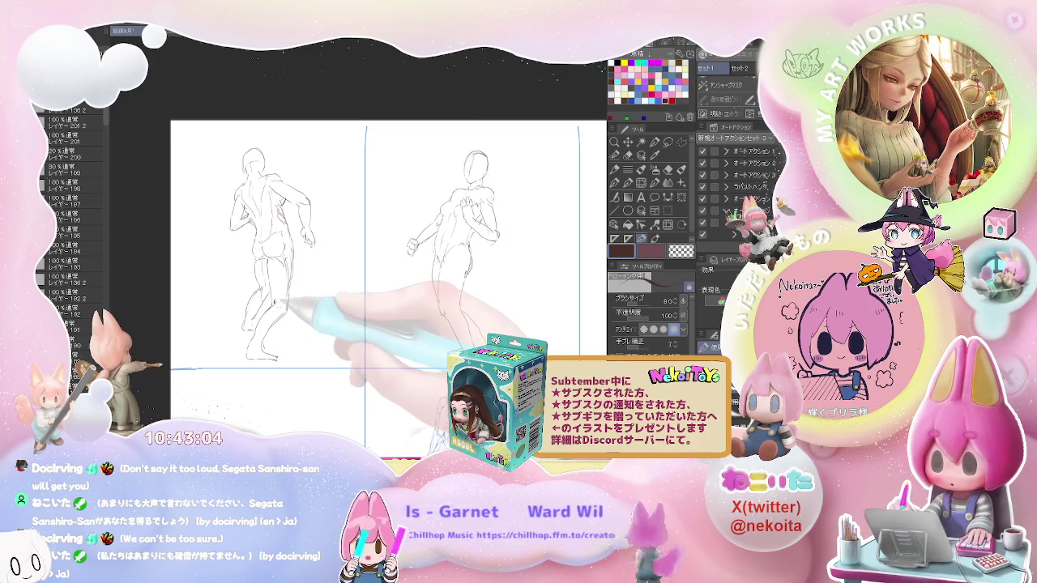
# Step: Pan over the middle-left cell and sketch the new figure's head curve and torso down to the hip
pyautogui.scroll(-2, 409, 363)
pyautogui.scroll(-2, 409, 362)
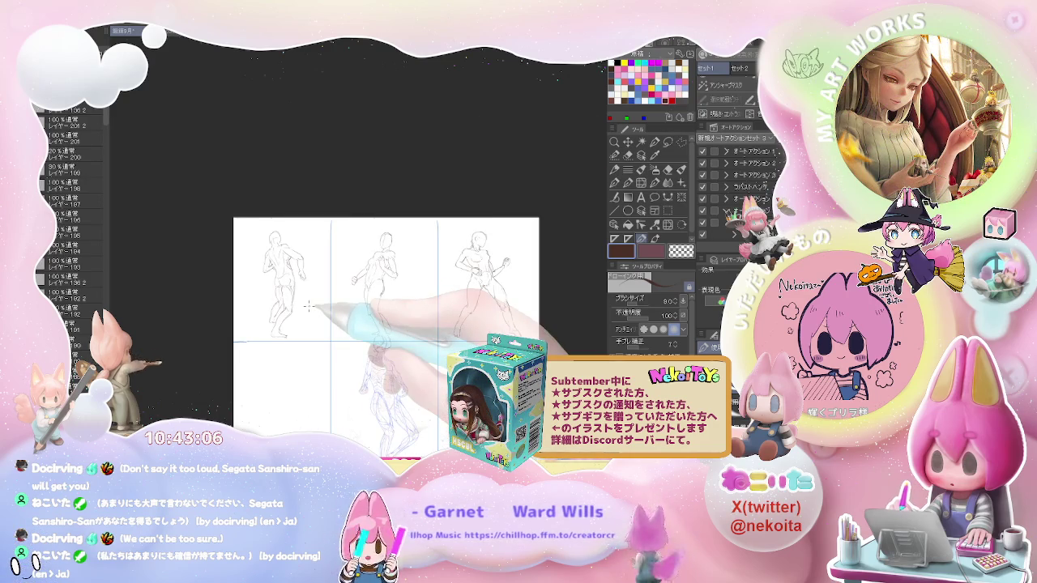
pyautogui.moveTo(409, 363); pyautogui.dragTo(421, 253)
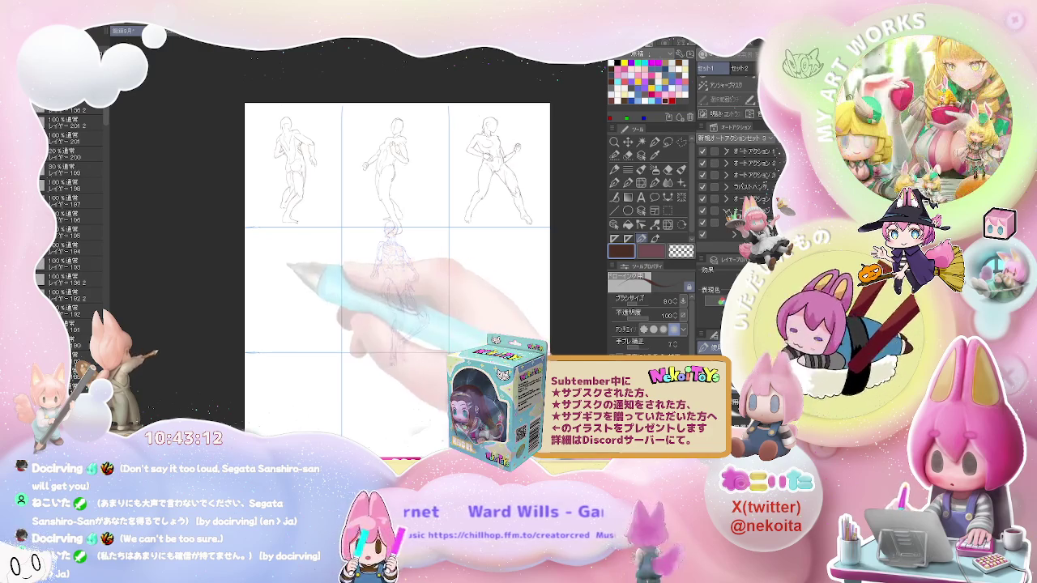
pyautogui.scroll(2, 275, 256)
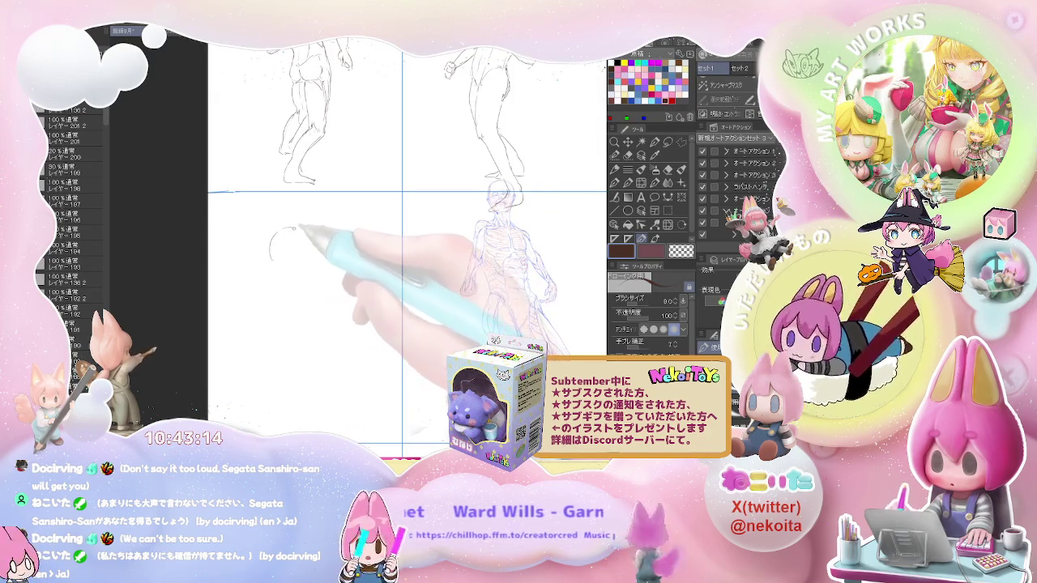
pyautogui.moveTo(280, 234); pyautogui.dragTo(285, 186)
pyautogui.press('e')
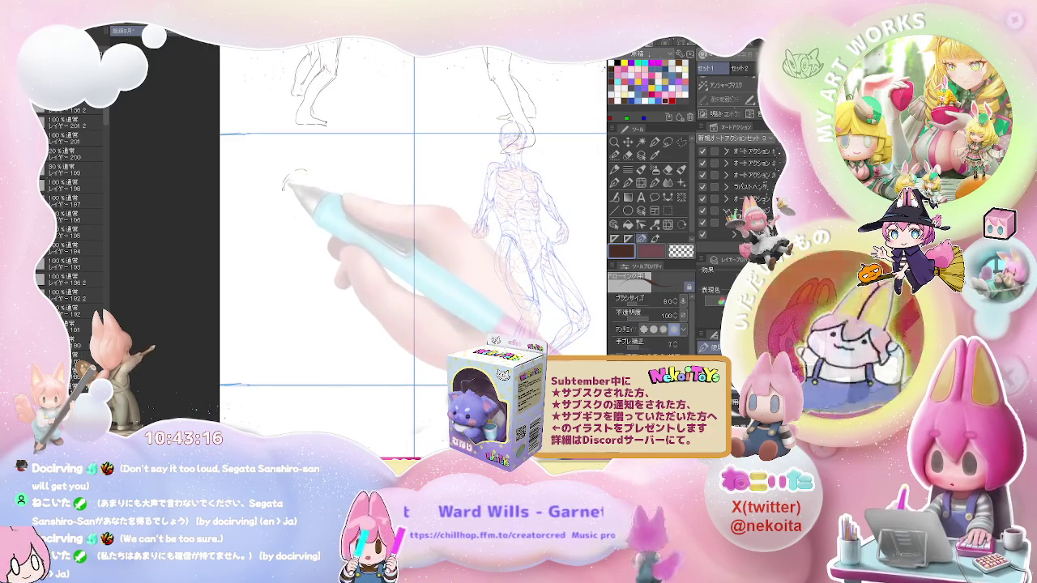
pyautogui.press('p')
pyautogui.moveTo(301, 172)
pyautogui.mouseDown()
pyautogui.moveTo(284, 194)
pyautogui.moveTo(288, 211)
pyautogui.mouseUp()
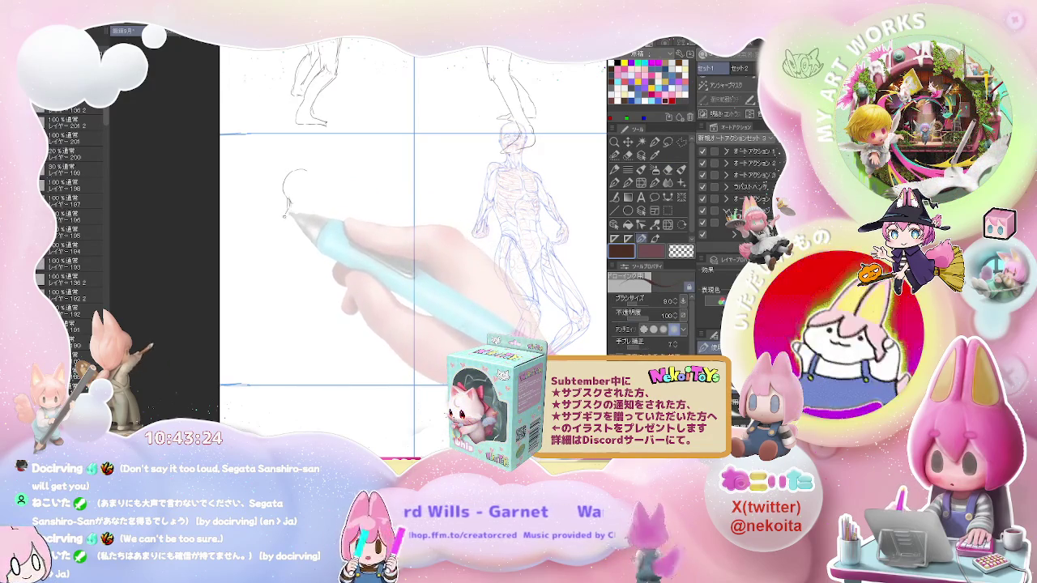
pyautogui.moveTo(290, 217); pyautogui.dragTo(294, 237)
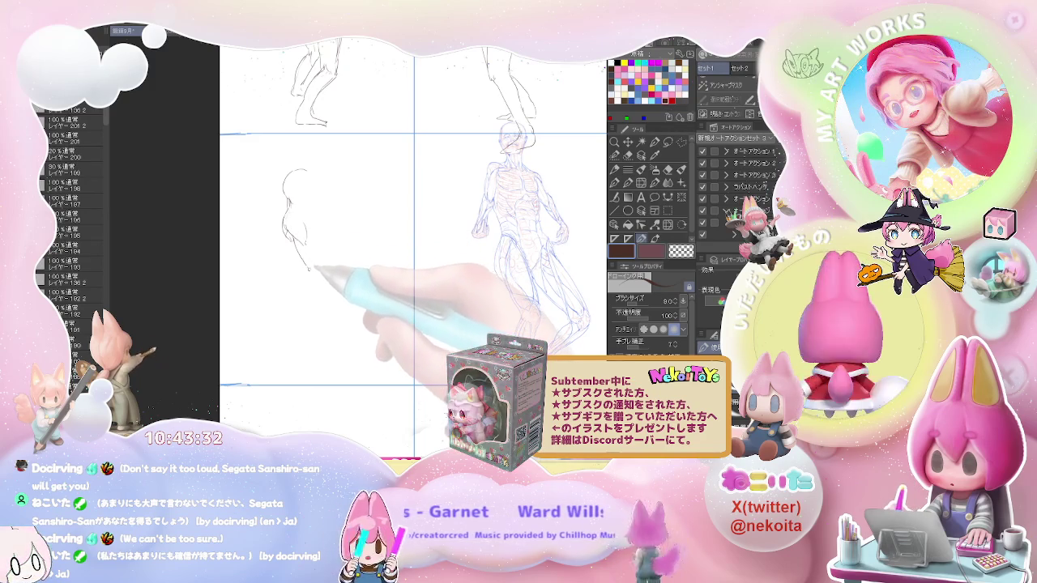
pyautogui.moveTo(304, 236); pyautogui.dragTo(317, 264)
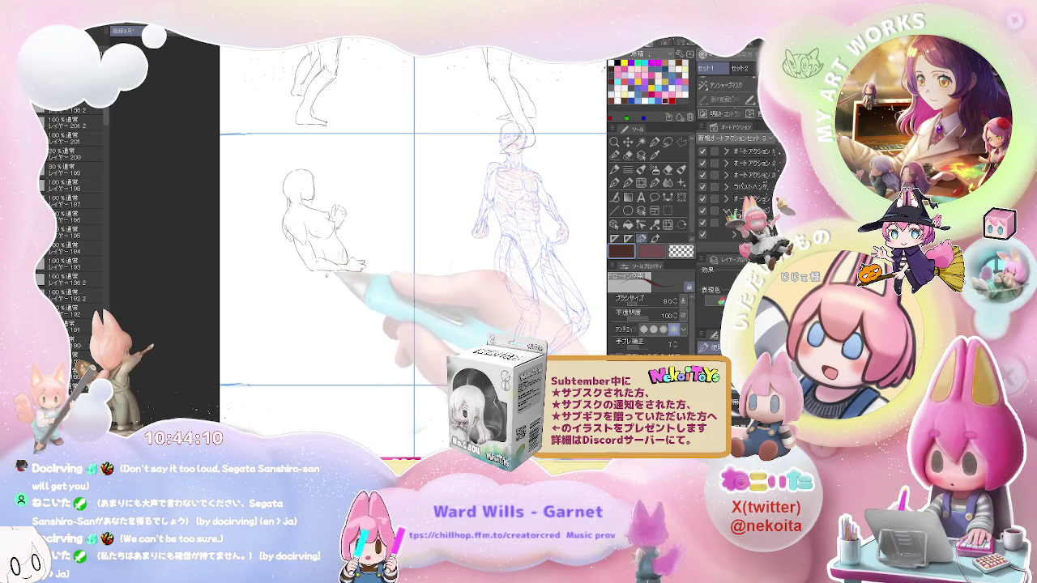
# Step: Sketch the leg below the new figure's hip and add a hip stroke, erasing as needed
pyautogui.moveTo(365, 266); pyautogui.dragTo(378, 232)
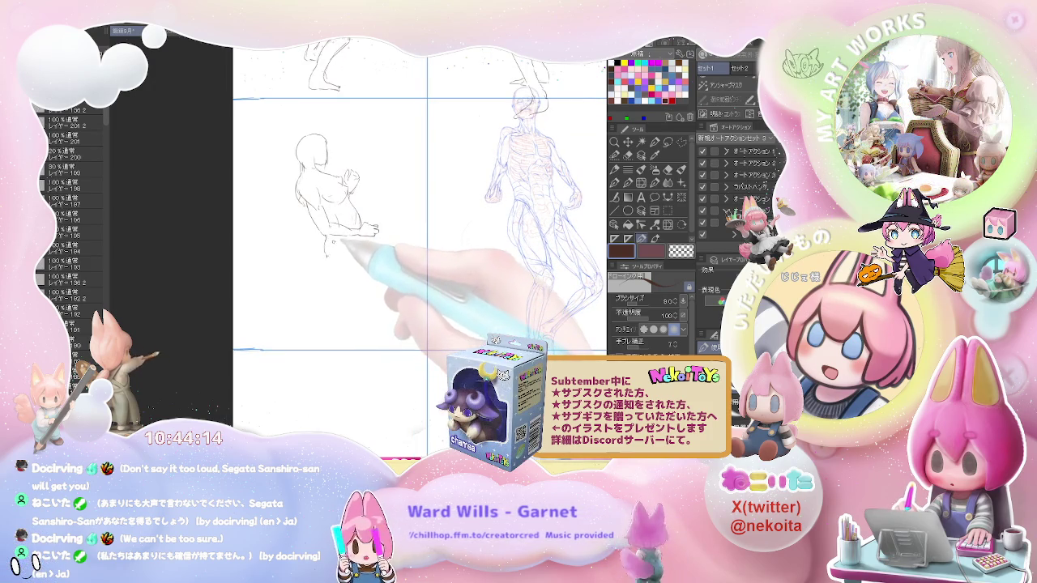
pyautogui.moveTo(327, 247)
pyautogui.mouseDown()
pyautogui.moveTo(329, 286)
pyautogui.moveTo(303, 340)
pyautogui.moveTo(341, 303)
pyautogui.mouseUp()
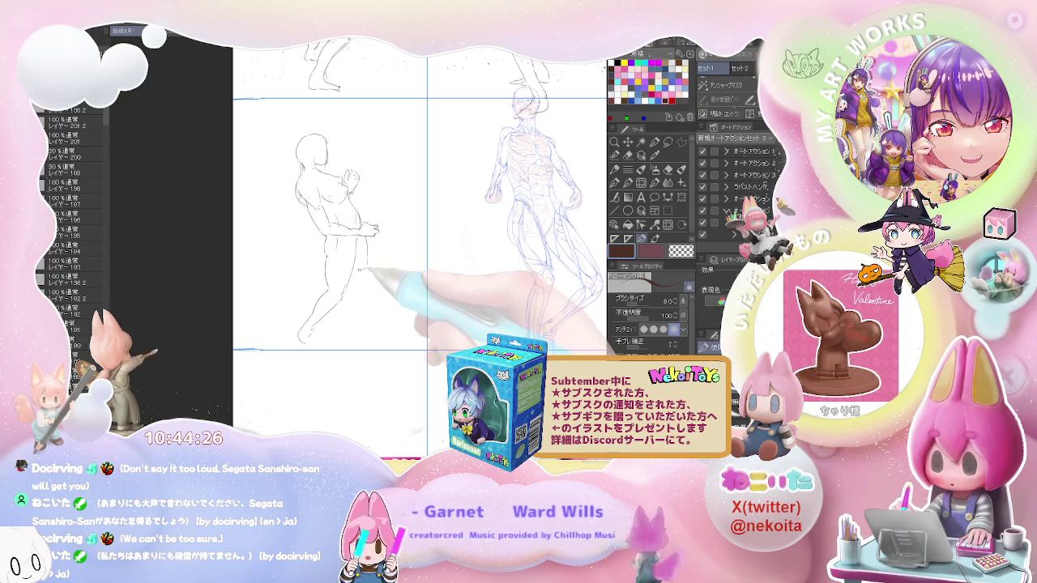
pyautogui.press('e')
pyautogui.press('p')
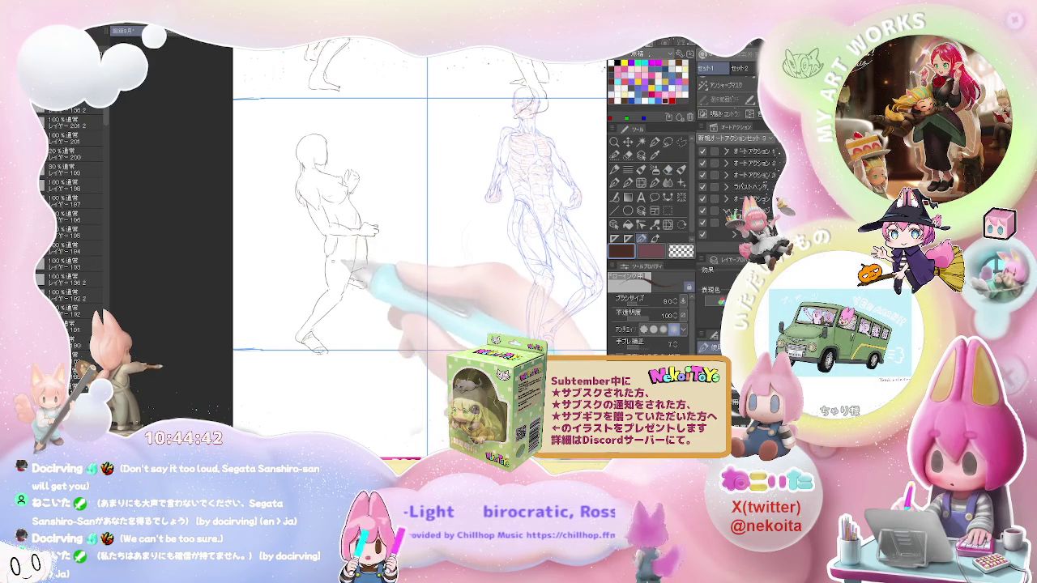
pyautogui.moveTo(333, 245)
pyautogui.mouseDown()
pyautogui.moveTo(330, 279)
pyautogui.moveTo(345, 289)
pyautogui.mouseUp()
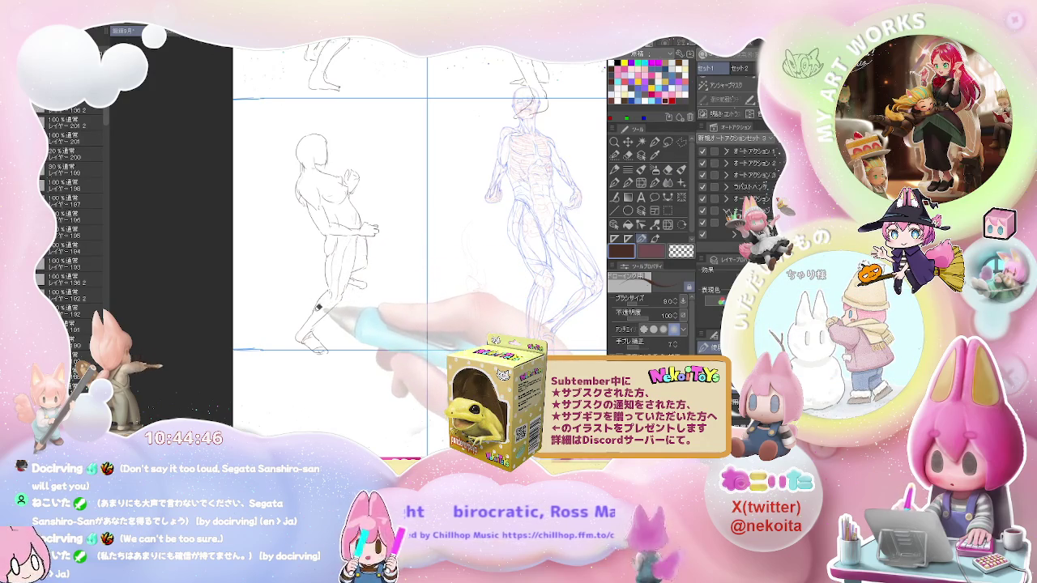
pyautogui.press('e')
pyautogui.press('p')
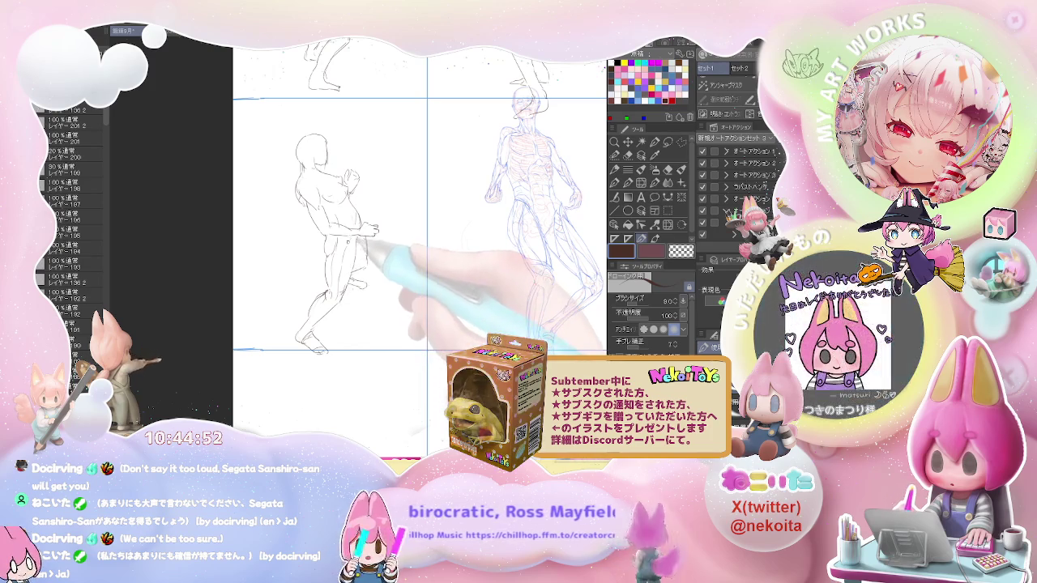
# Step: Redraw the hip and waist lines and refine the torso, chest and shoulder contours
pyautogui.moveTo(353, 233); pyautogui.dragTo(332, 284)
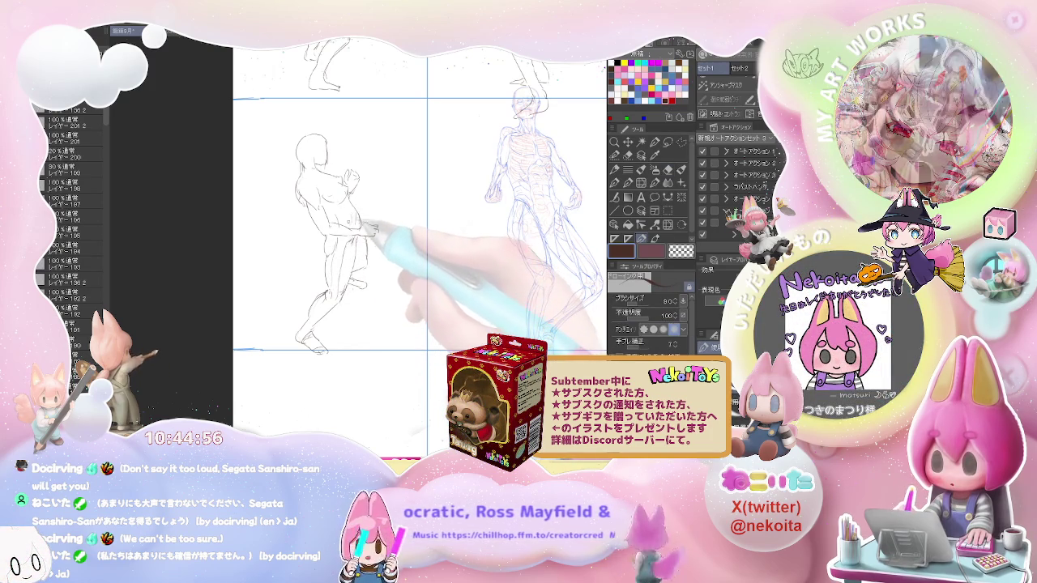
pyautogui.moveTo(332, 203); pyautogui.dragTo(334, 228)
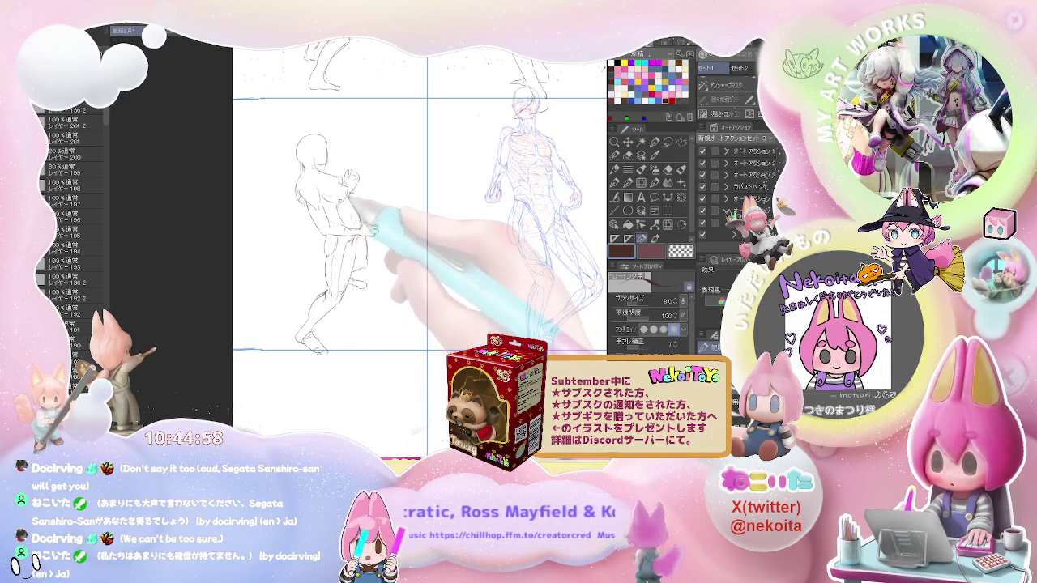
pyautogui.press('e')
pyautogui.press('p')
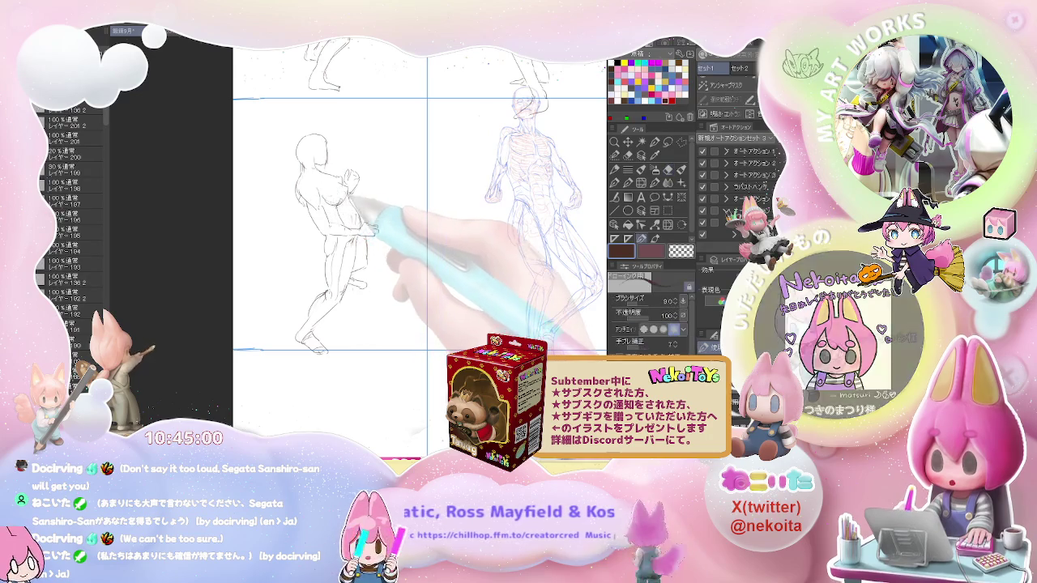
pyautogui.moveTo(332, 188)
pyautogui.mouseDown()
pyautogui.moveTo(350, 209)
pyautogui.moveTo(316, 172)
pyautogui.mouseUp()
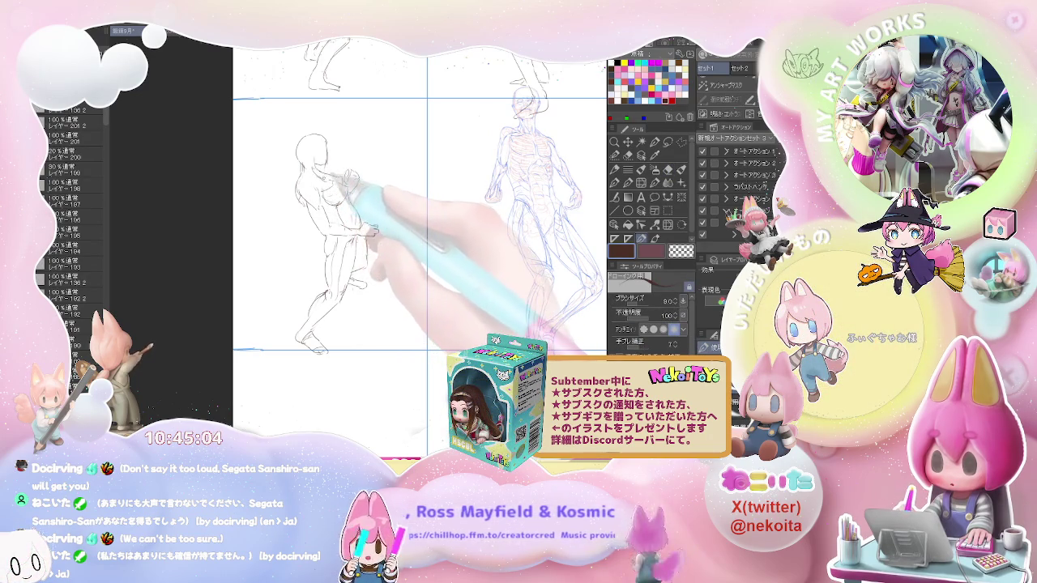
pyautogui.moveTo(329, 172)
pyautogui.mouseDown()
pyautogui.moveTo(340, 183)
pyautogui.moveTo(335, 165)
pyautogui.mouseUp()
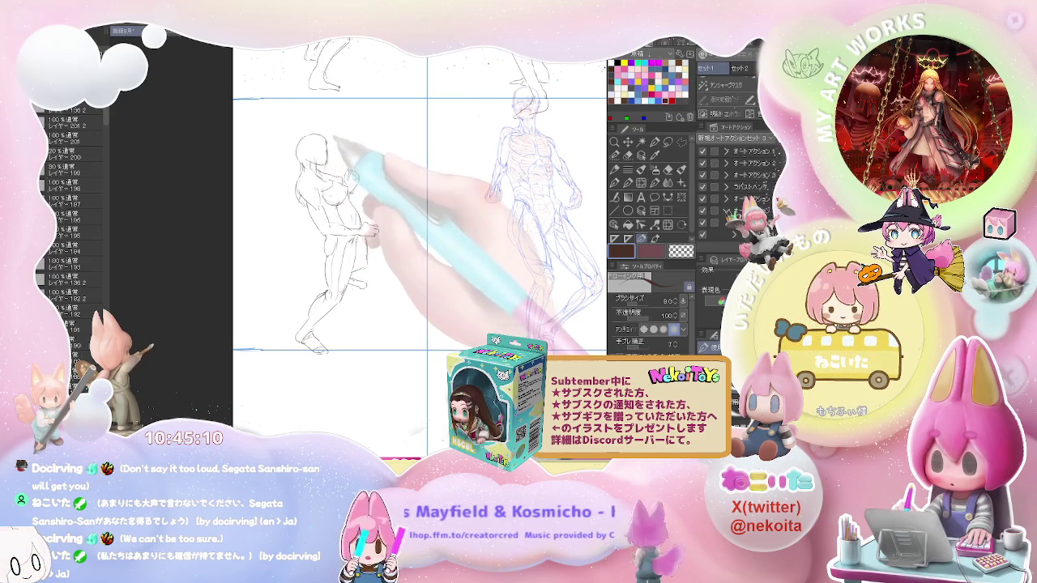
pyautogui.hotkey('ctrl', '-')
pyautogui.moveTo(348, 166); pyautogui.dragTo(282, 286)
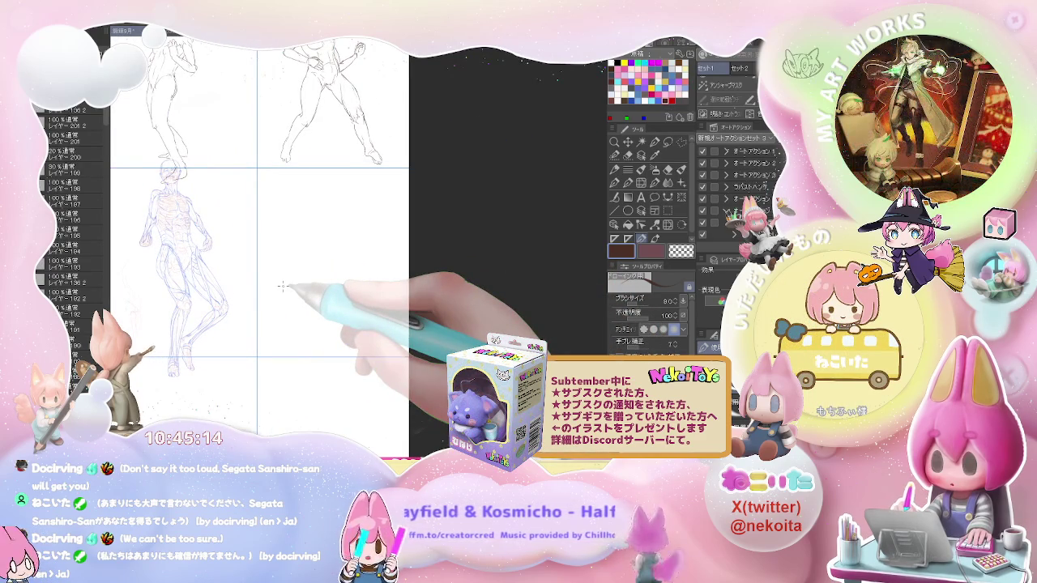
# Step: Swap the drawing colour, then pick black from the colour palette
pyautogui.press('c')
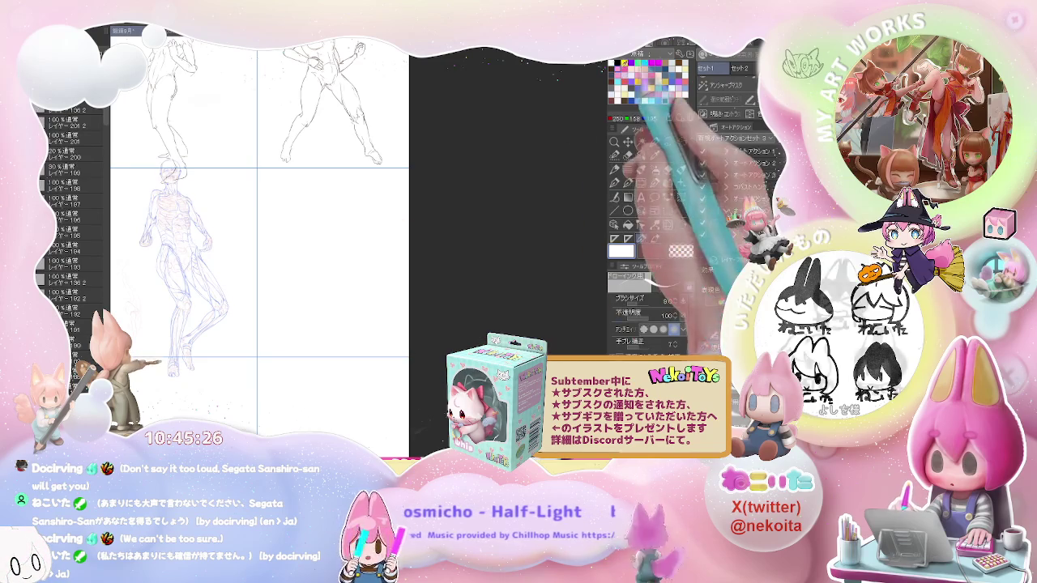
pyautogui.click(613, 62)
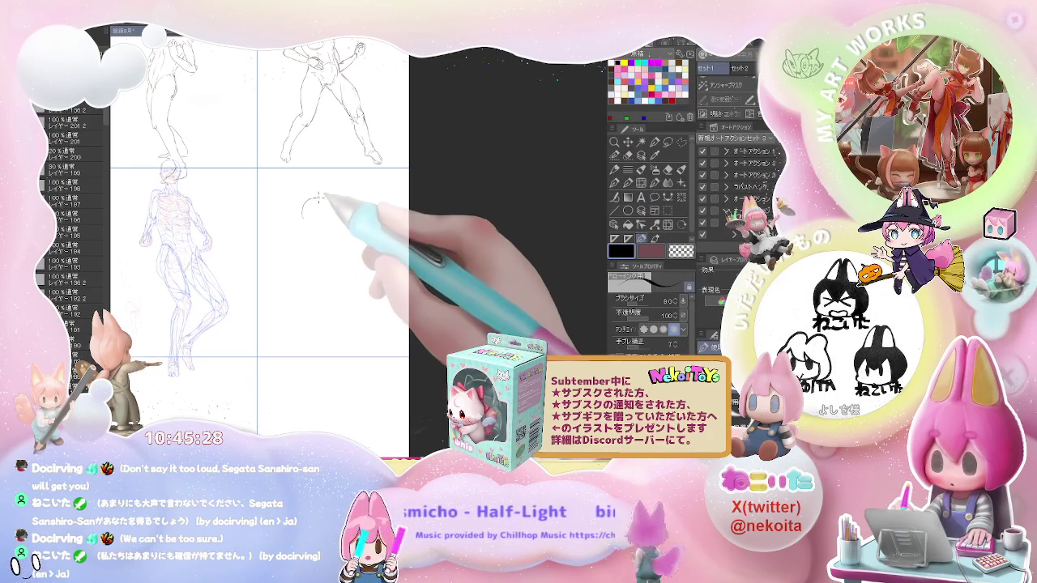
# Step: Draw the head loop, shoulder line, chest curve and left arm, erasing the chest scribble
pyautogui.moveTo(318, 195)
pyautogui.mouseDown()
pyautogui.moveTo(307, 222)
pyautogui.moveTo(324, 228)
pyautogui.moveTo(316, 219)
pyautogui.mouseUp()
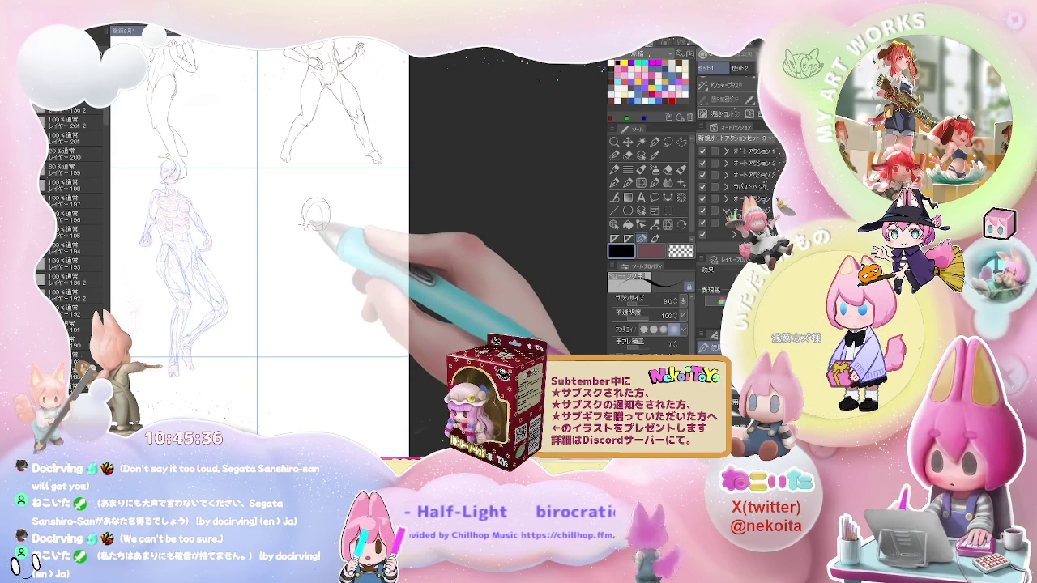
pyautogui.moveTo(316, 227); pyautogui.dragTo(272, 256)
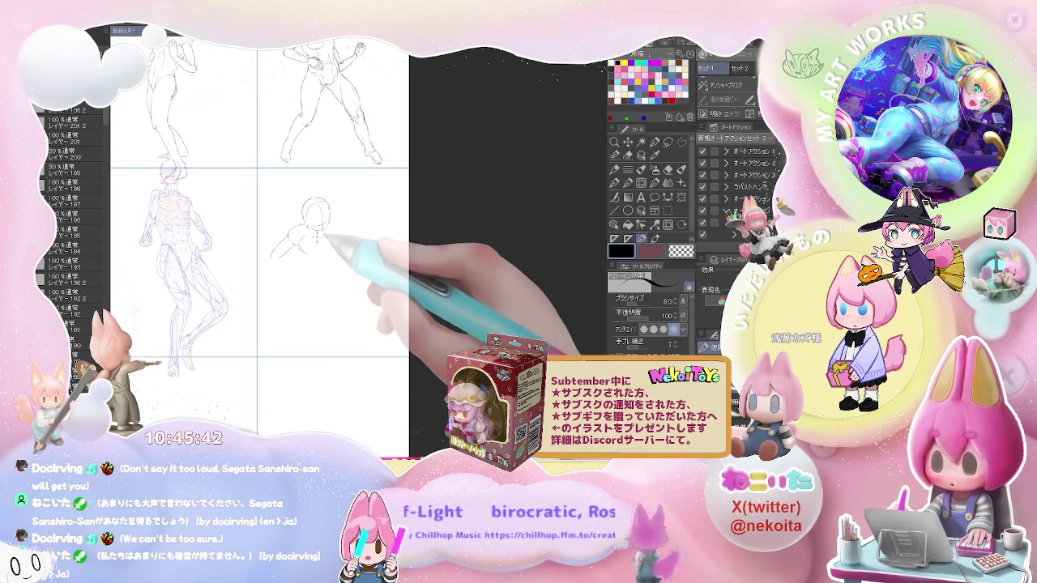
pyautogui.moveTo(304, 229); pyautogui.dragTo(319, 251)
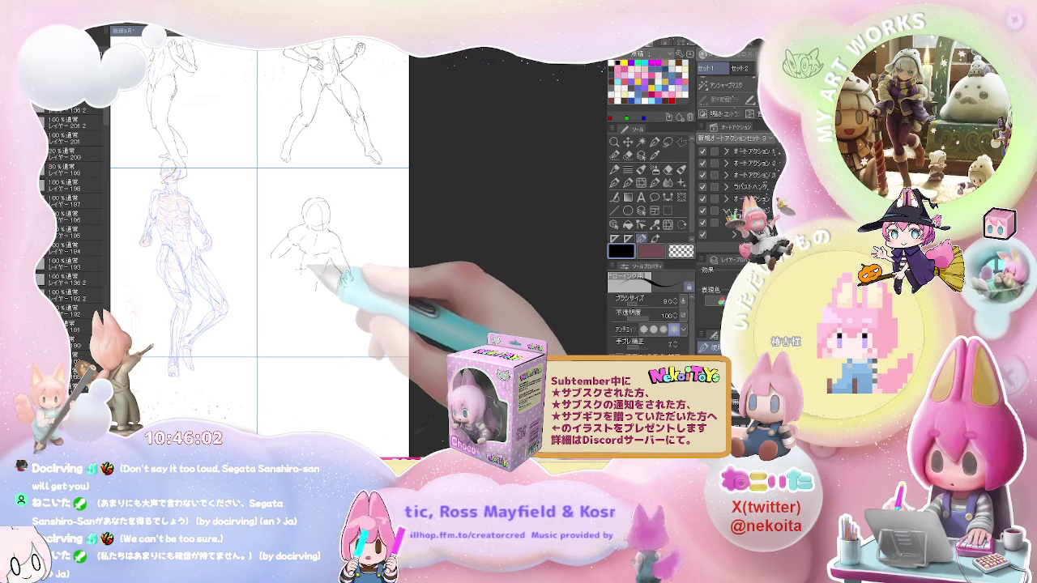
pyautogui.press('e')
pyautogui.moveTo(306, 249); pyautogui.dragTo(320, 242)
pyautogui.press('p')
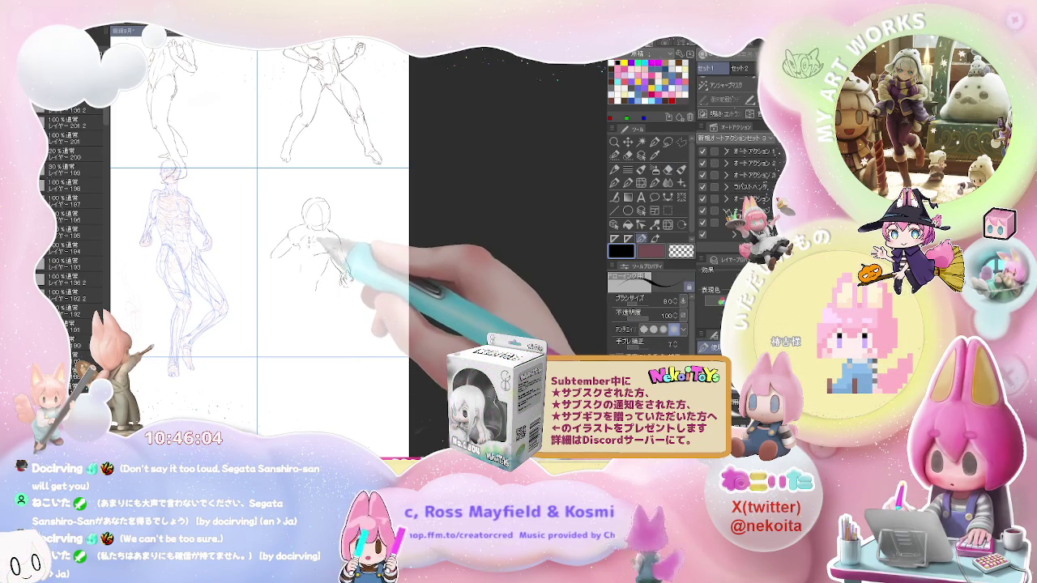
pyautogui.press('e')
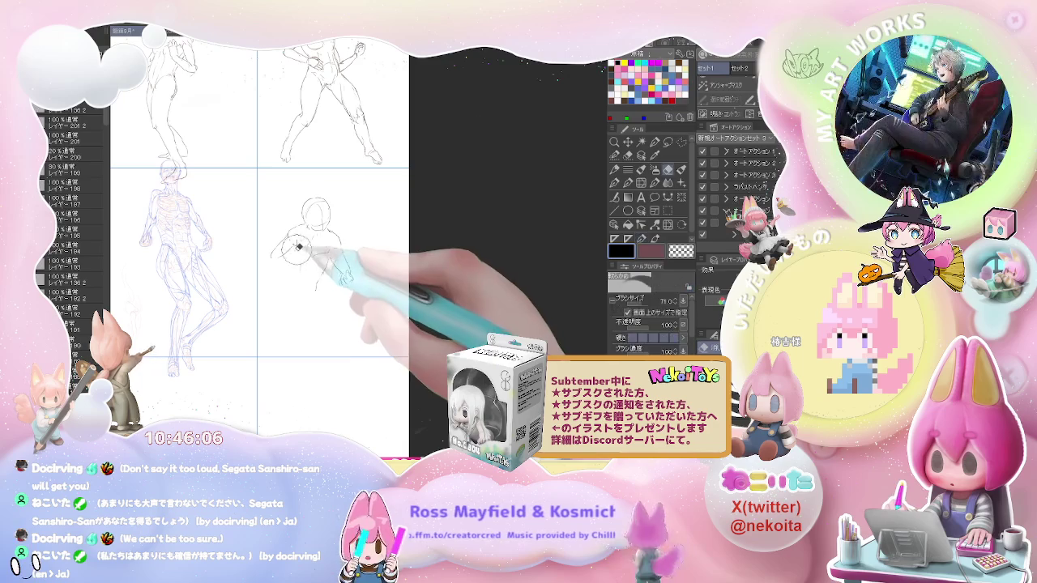
pyautogui.press('p')
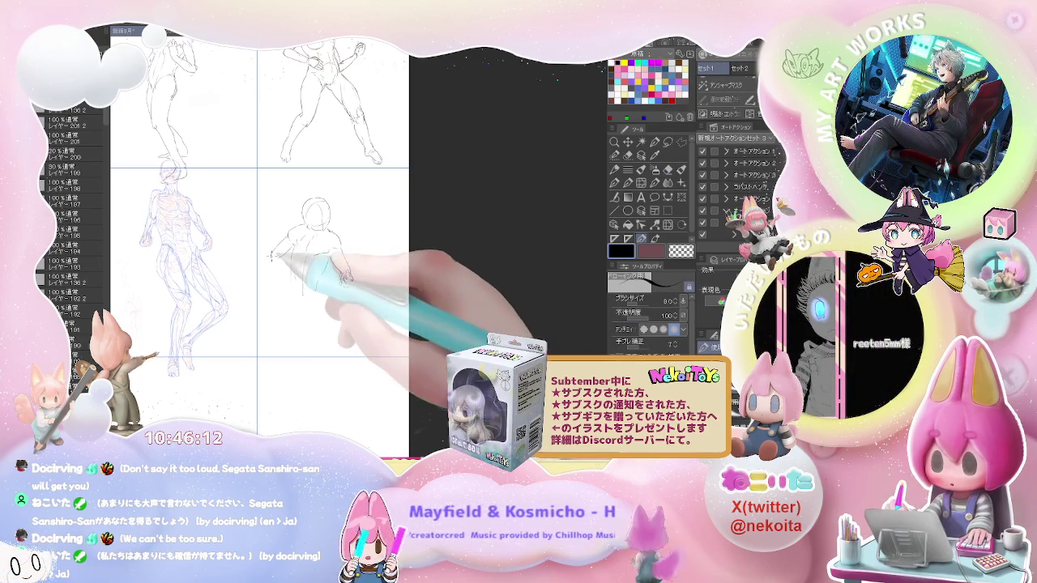
pyautogui.moveTo(271, 257); pyautogui.dragTo(279, 273)
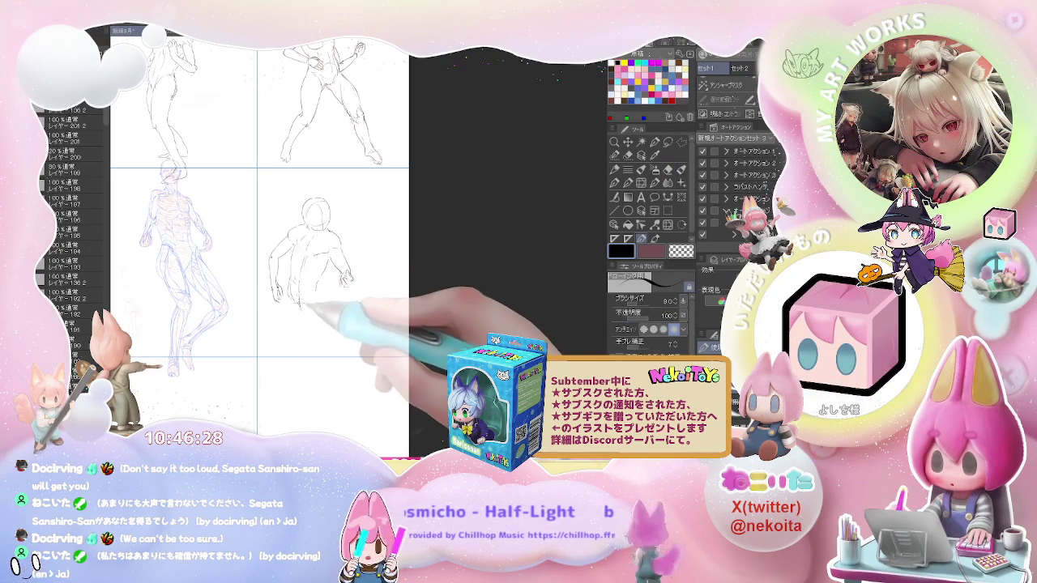
# Step: Add arm, torso, waist and chest strokes to the figure beside the anatomy study
pyautogui.moveTo(301, 271); pyautogui.dragTo(311, 293)
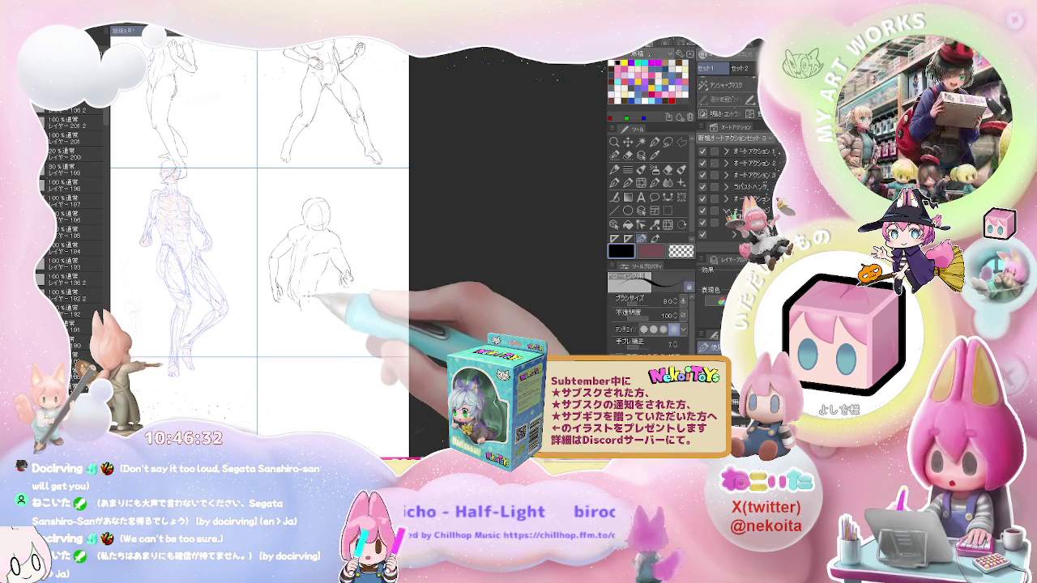
pyautogui.moveTo(311, 302); pyautogui.dragTo(343, 278)
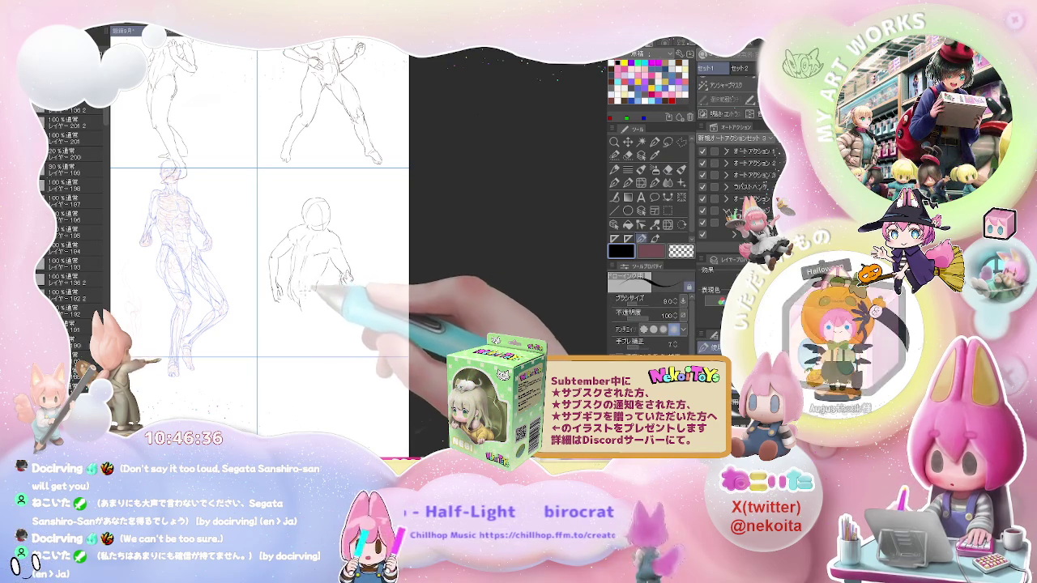
pyautogui.moveTo(344, 280); pyautogui.dragTo(309, 305)
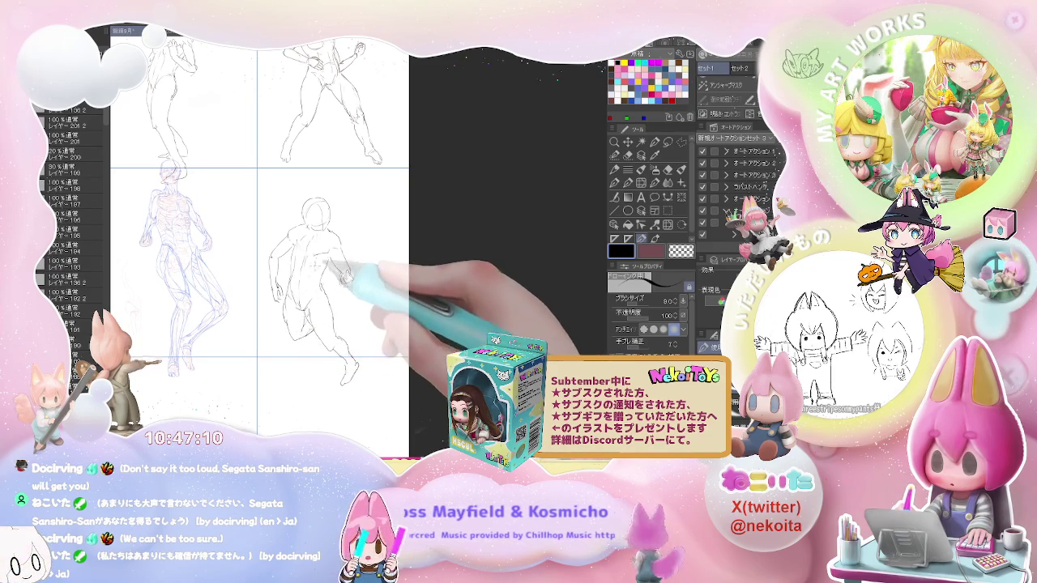
pyautogui.press('e')
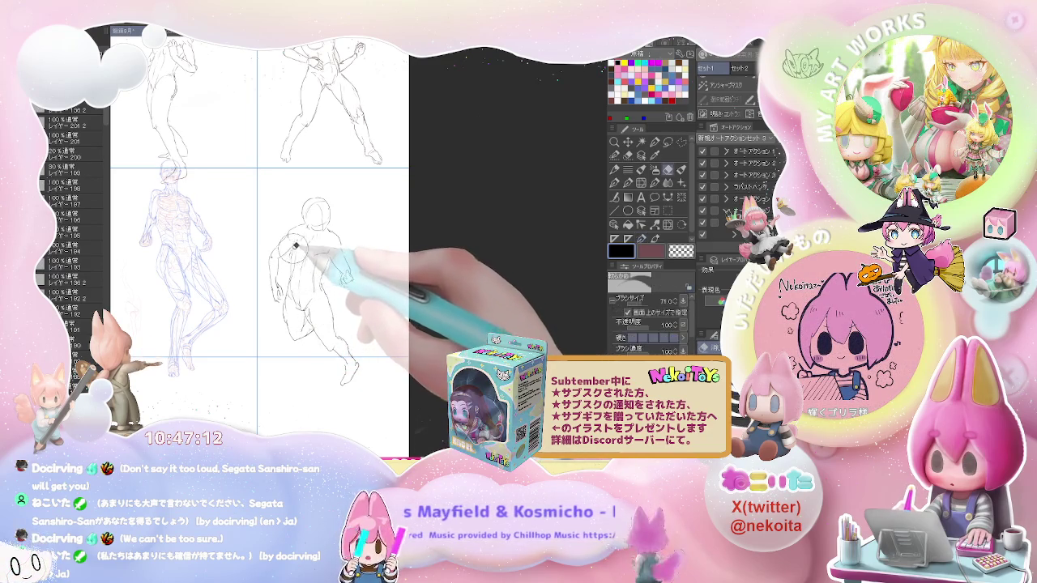
pyautogui.press('p')
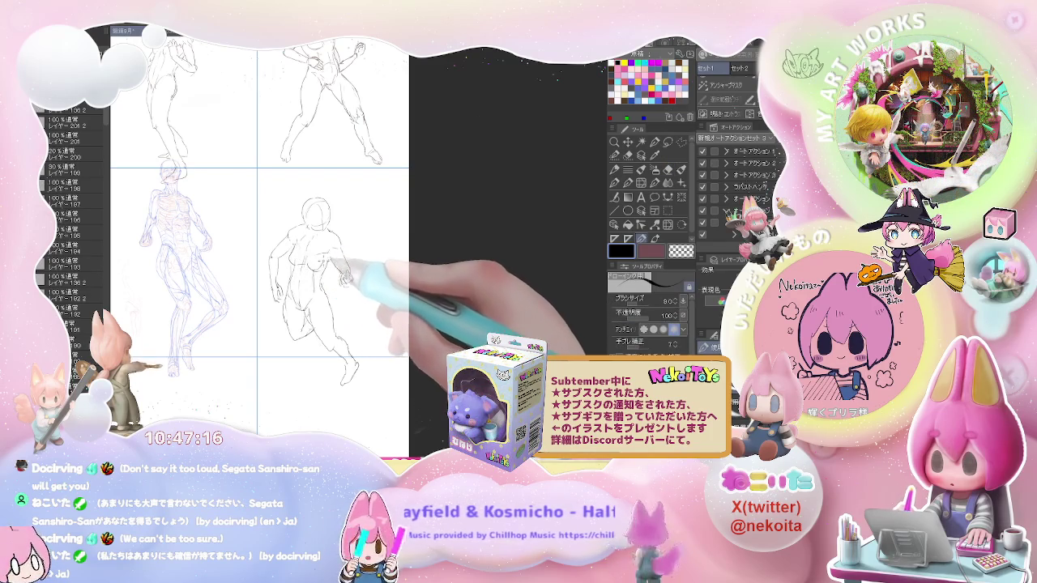
pyautogui.press('e')
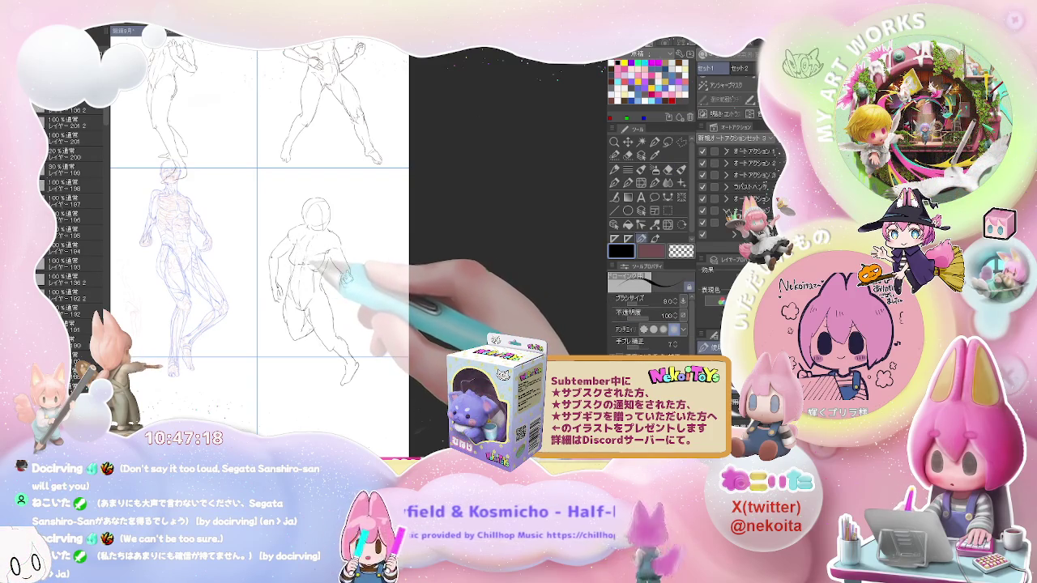
pyautogui.moveTo(301, 261); pyautogui.dragTo(337, 265)
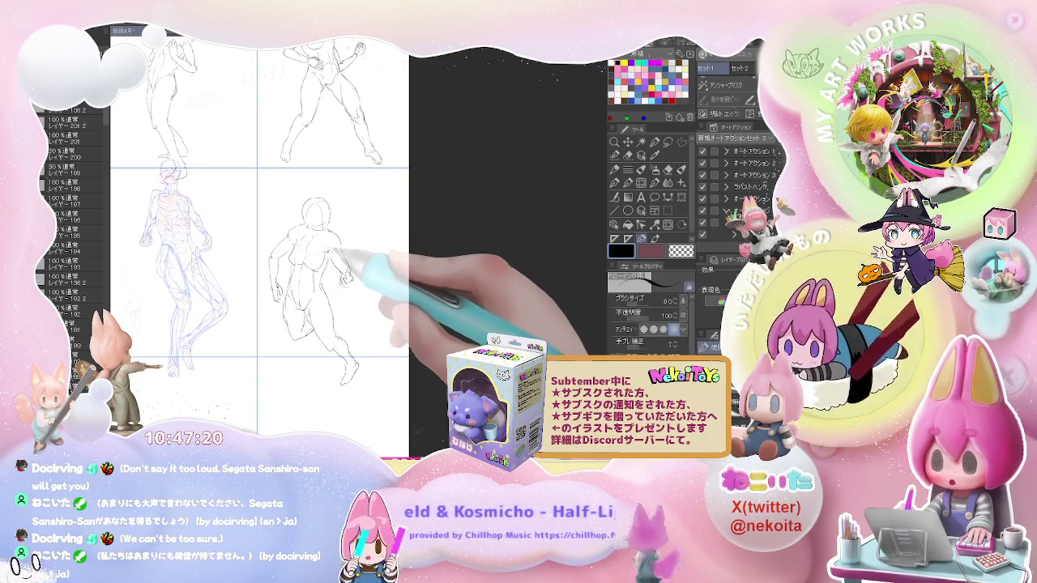
pyautogui.hotkey('ctrl', '-')
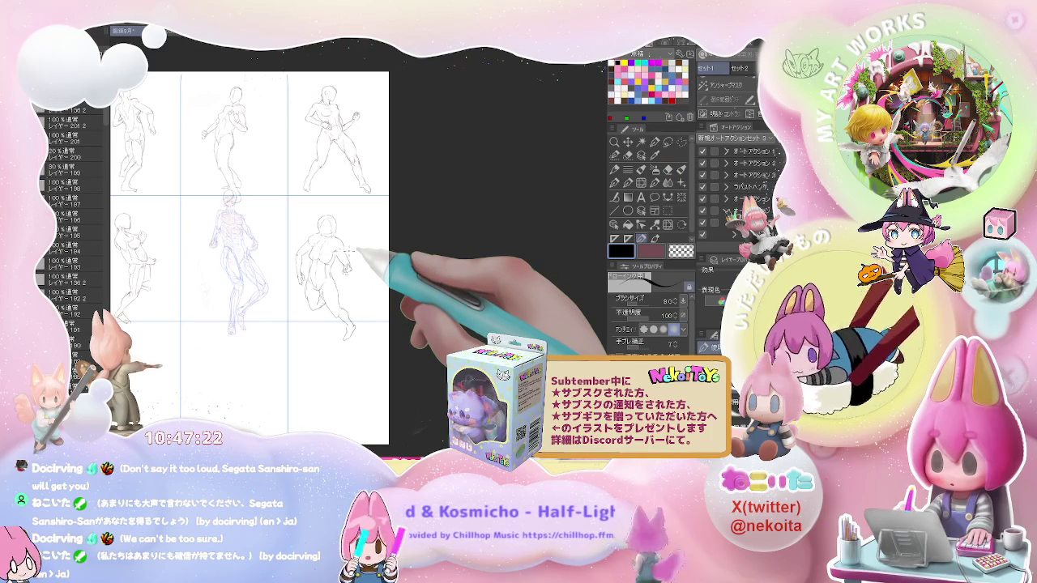
# Step: Check the sketches at different zooms and add short marks beside the curvy figure's head
pyautogui.hotkey('ctrl', '+')
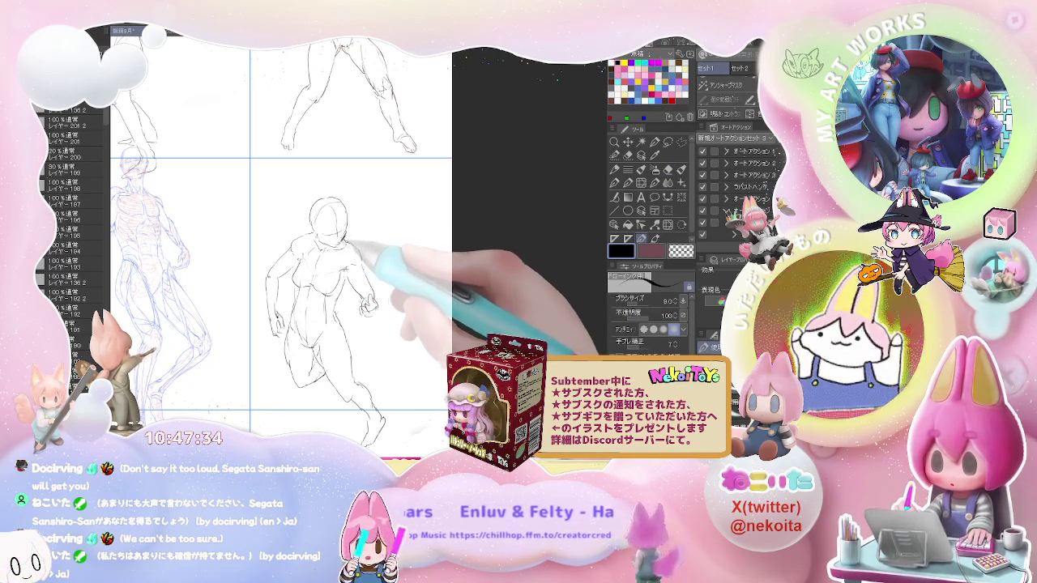
pyautogui.hotkey('ctrl', '-')
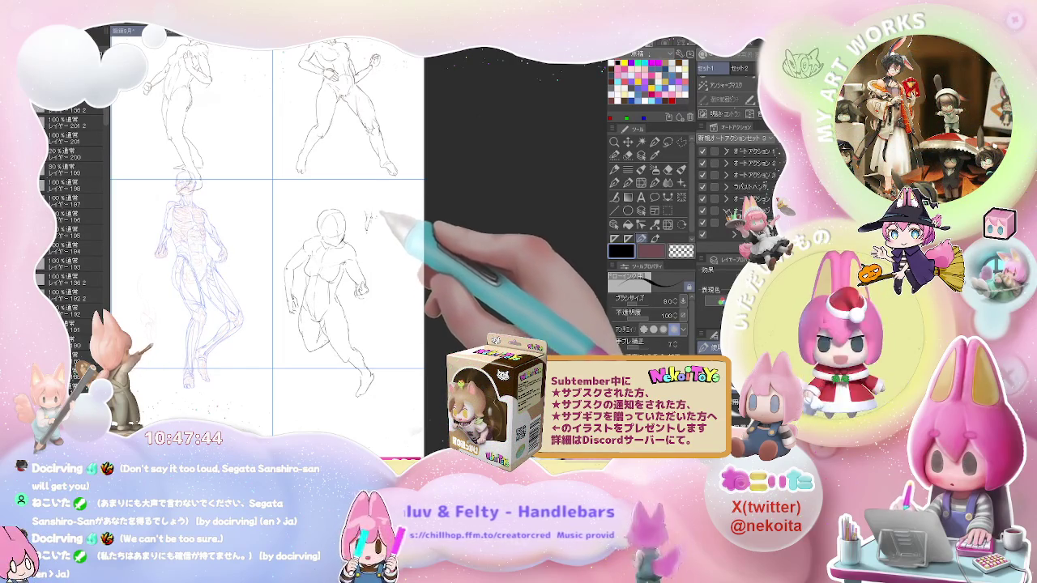
pyautogui.moveTo(372, 230)
pyautogui.mouseDown()
pyautogui.moveTo(389, 227)
pyautogui.moveTo(372, 233)
pyautogui.mouseUp()
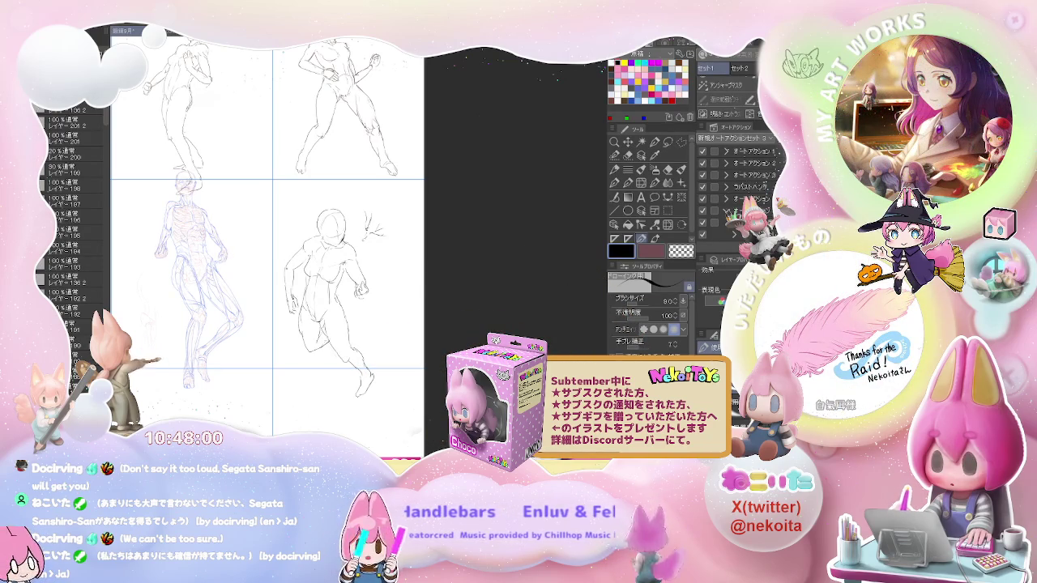
pyautogui.moveTo(332, 272)
pyautogui.mouseDown()
pyautogui.moveTo(484, 232)
pyautogui.moveTo(457, 267)
pyautogui.mouseUp()
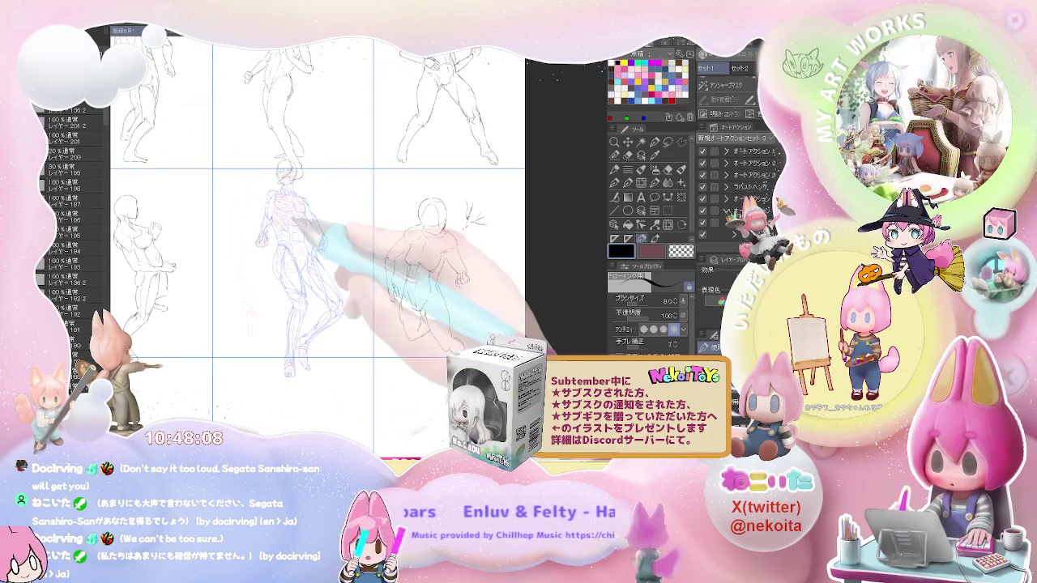
# Step: Move the anatomy layer left and up, then sketch a new figure's head, shoulder and body
pyautogui.click(628, 141)
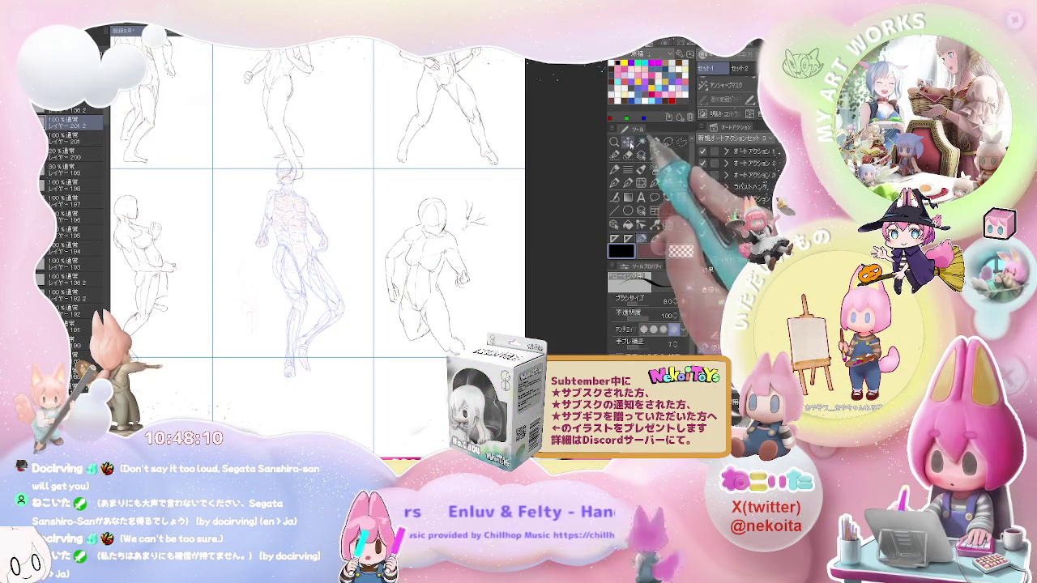
pyautogui.moveTo(369, 284); pyautogui.dragTo(276, 256)
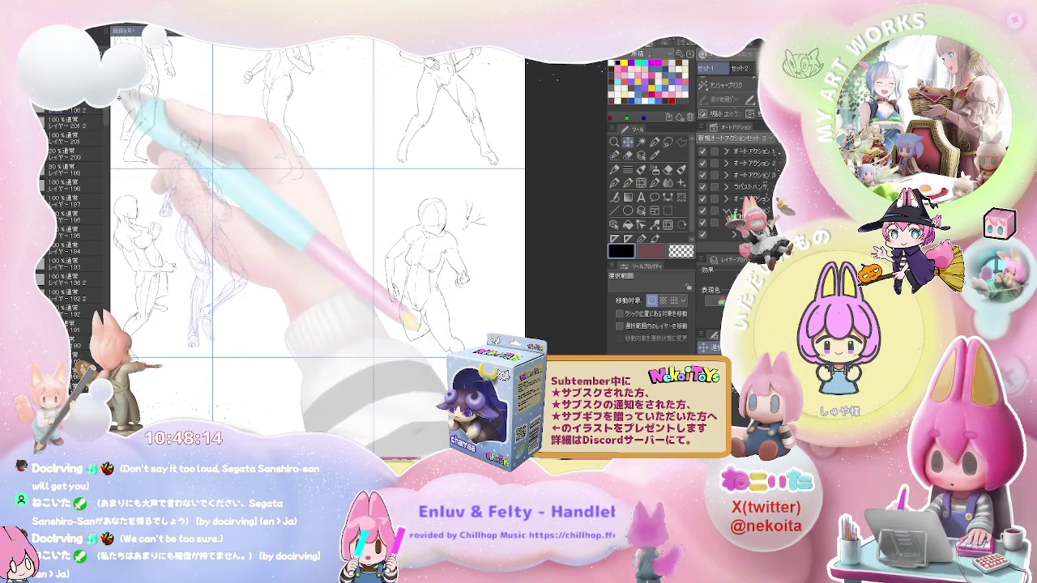
pyautogui.press('p')
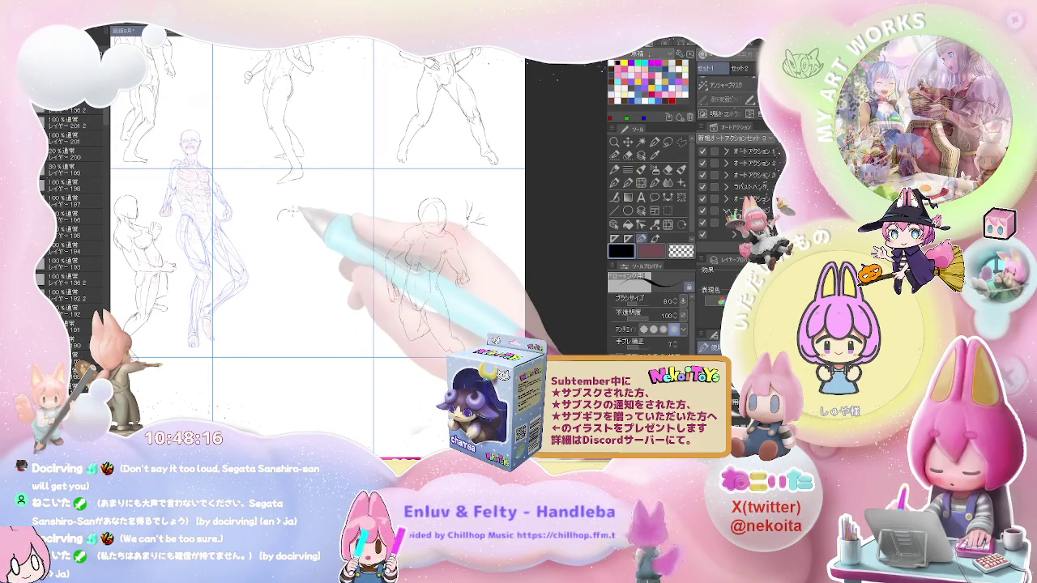
pyautogui.hotkey('ctrl', 'h')
pyautogui.hotkey('ctrl', 'h')
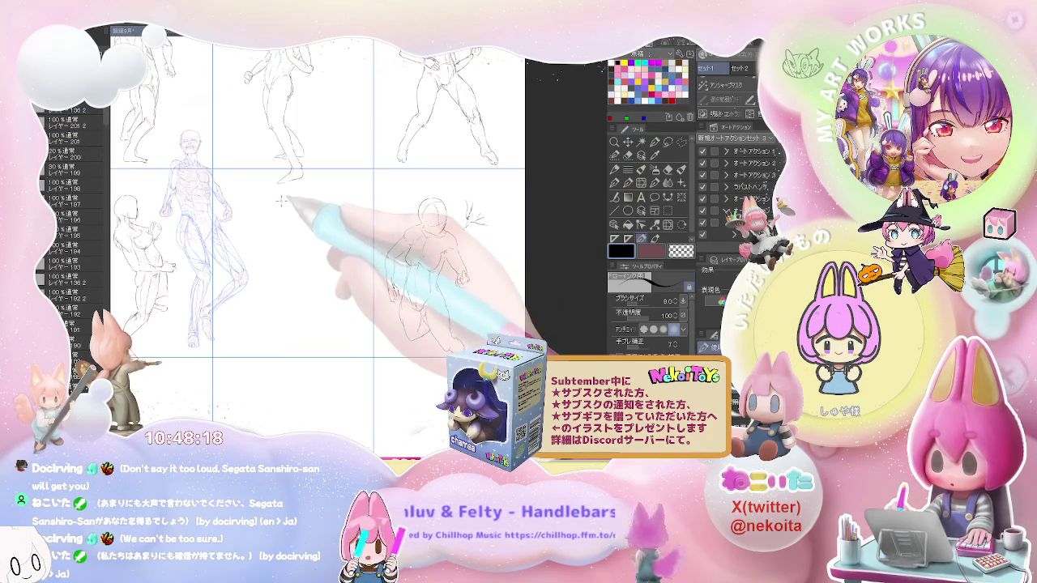
pyautogui.moveTo(277, 220); pyautogui.dragTo(294, 220)
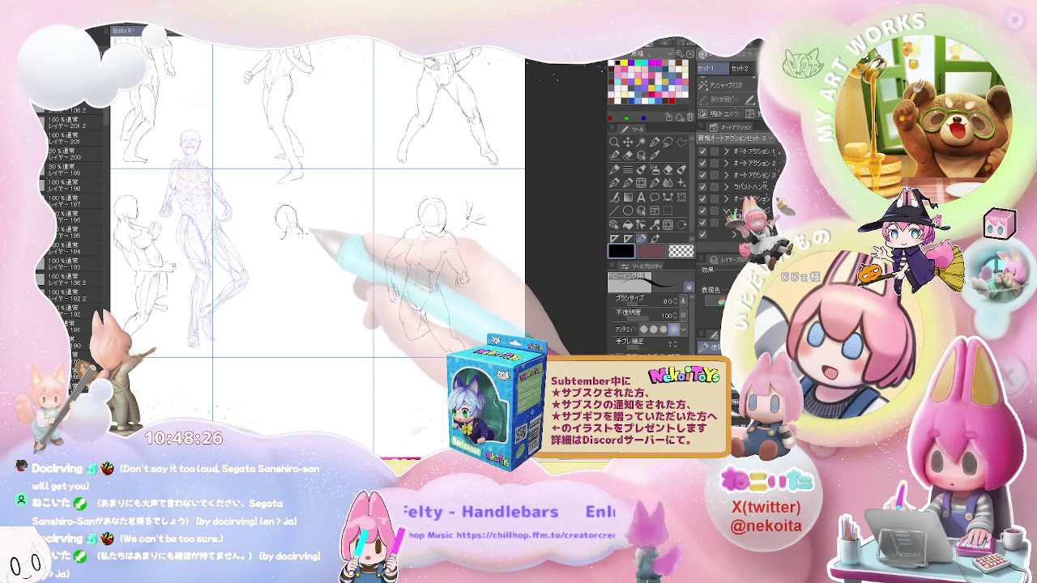
pyautogui.moveTo(296, 230); pyautogui.dragTo(267, 242)
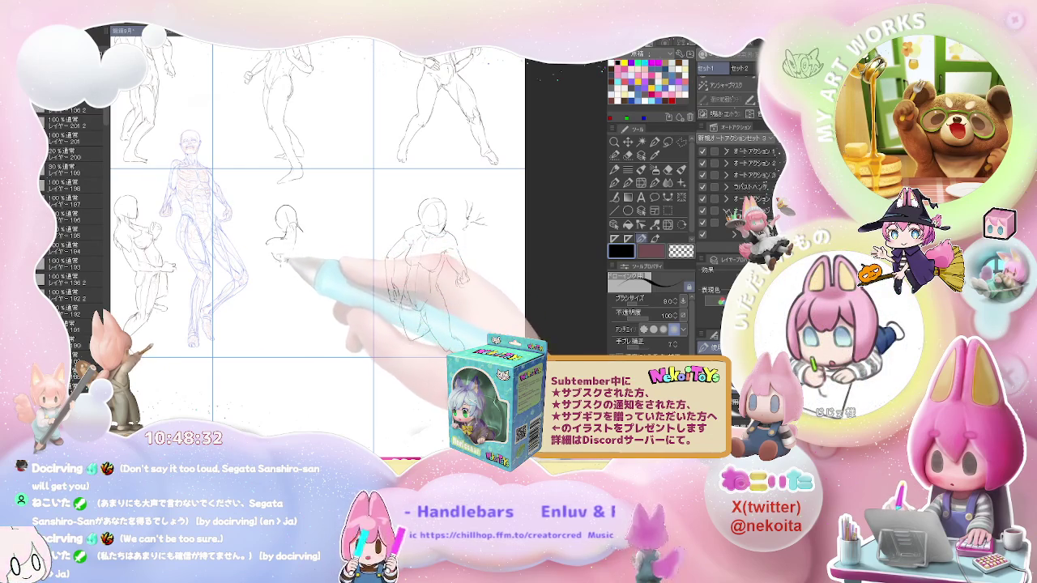
pyautogui.moveTo(282, 261); pyautogui.dragTo(296, 260)
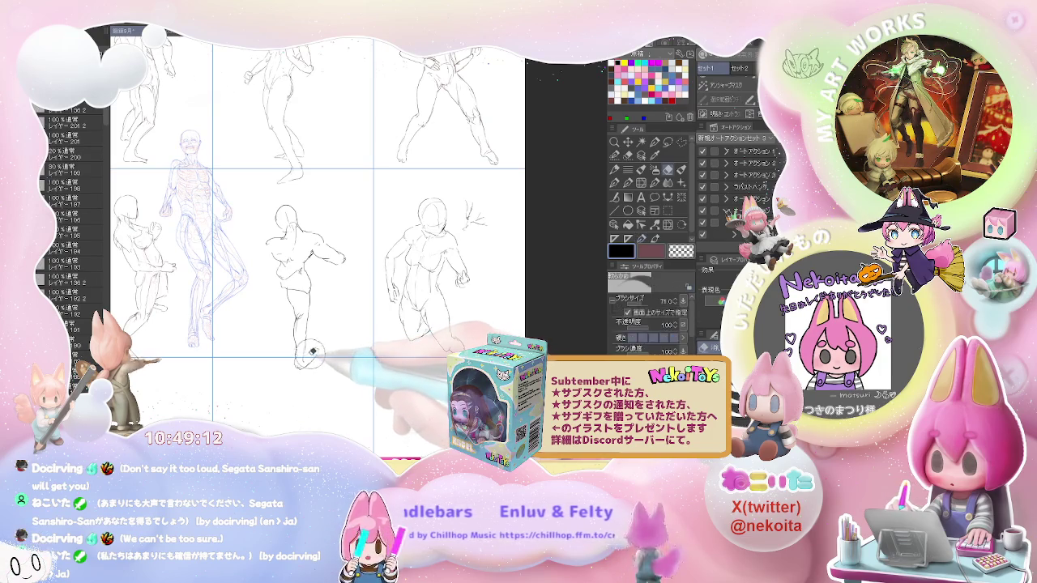
# Step: Alternate eraser and pencil to redo the middle figure's striding legs and outstretched arms
pyautogui.press('e')
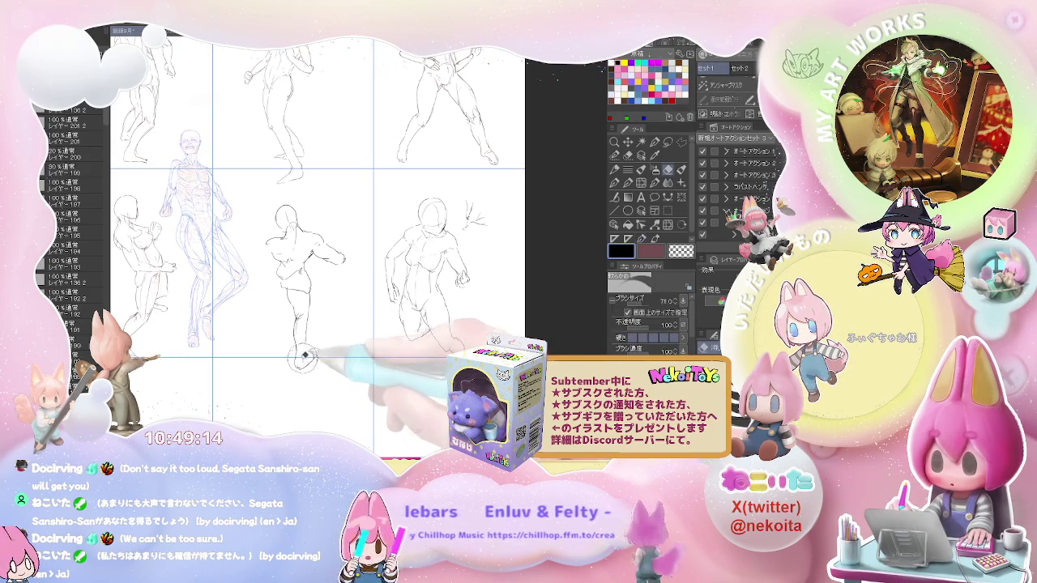
pyautogui.press('p')
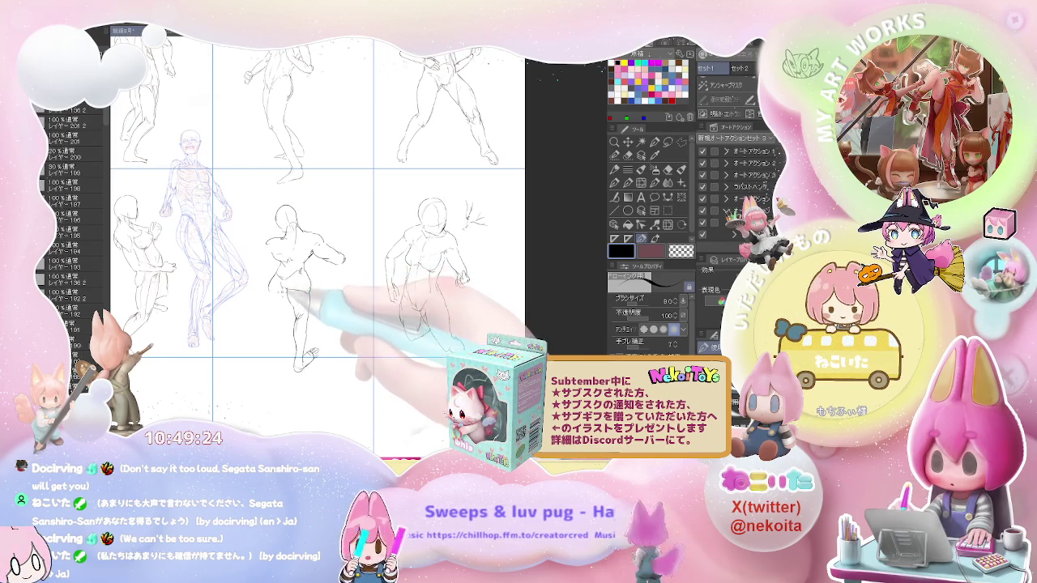
pyautogui.press('e')
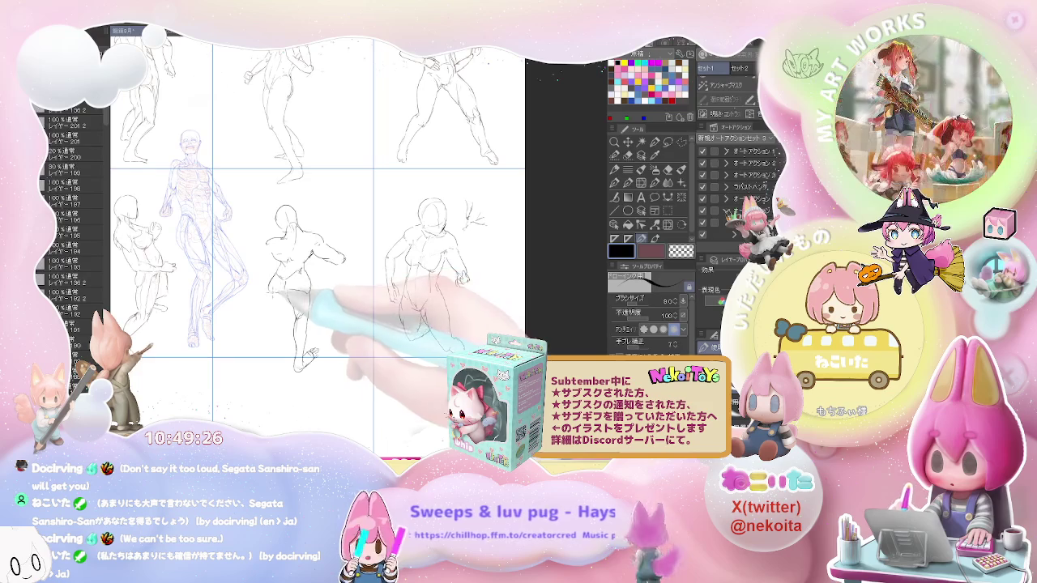
pyautogui.press('p')
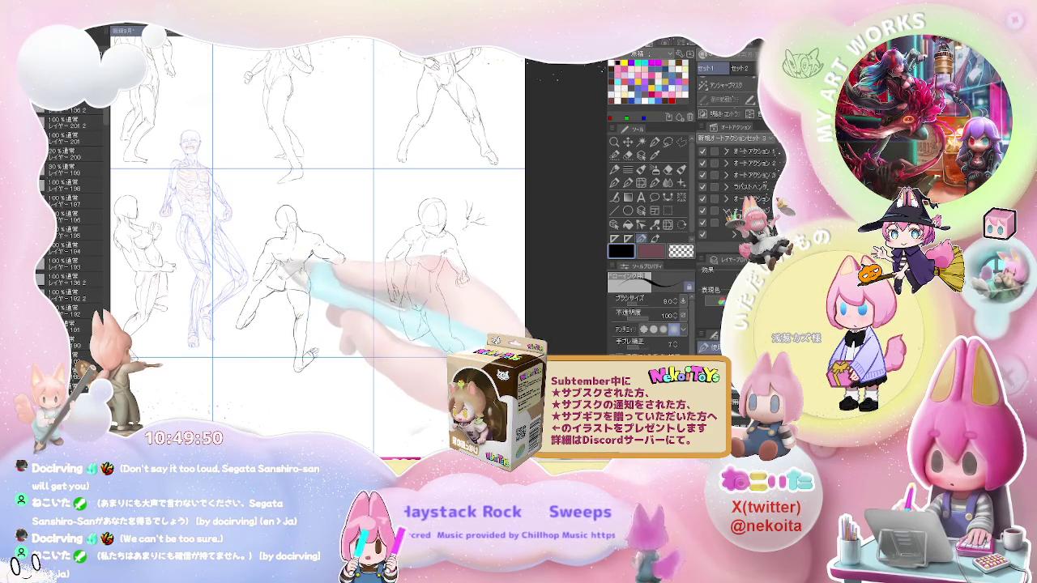
# Step: Refine the middle-row figure's leg contours, alternating pencil and eraser, with a quick zoom check
pyautogui.press('e')
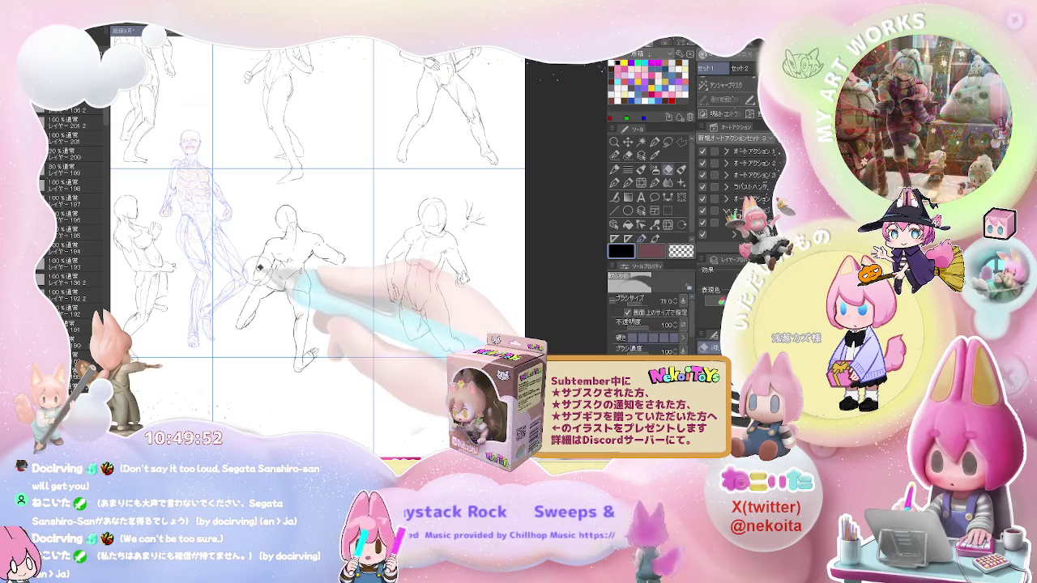
pyautogui.press('p')
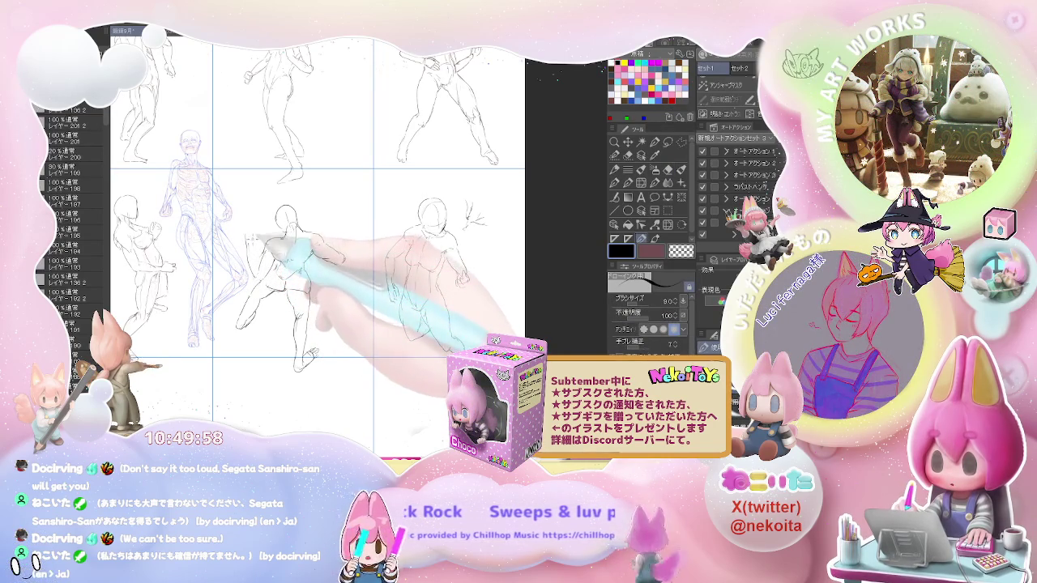
pyautogui.press('e')
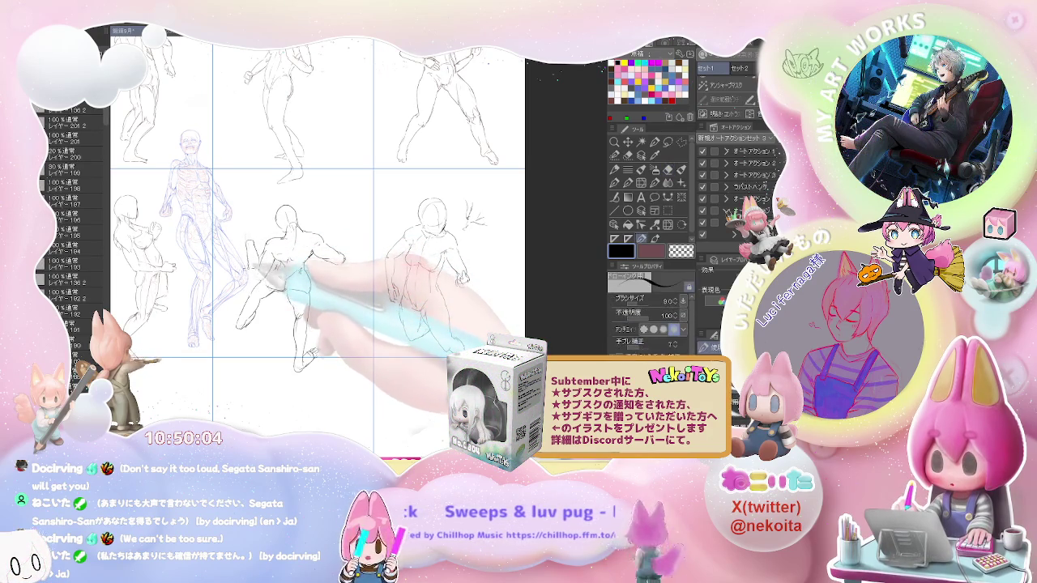
pyautogui.press('p')
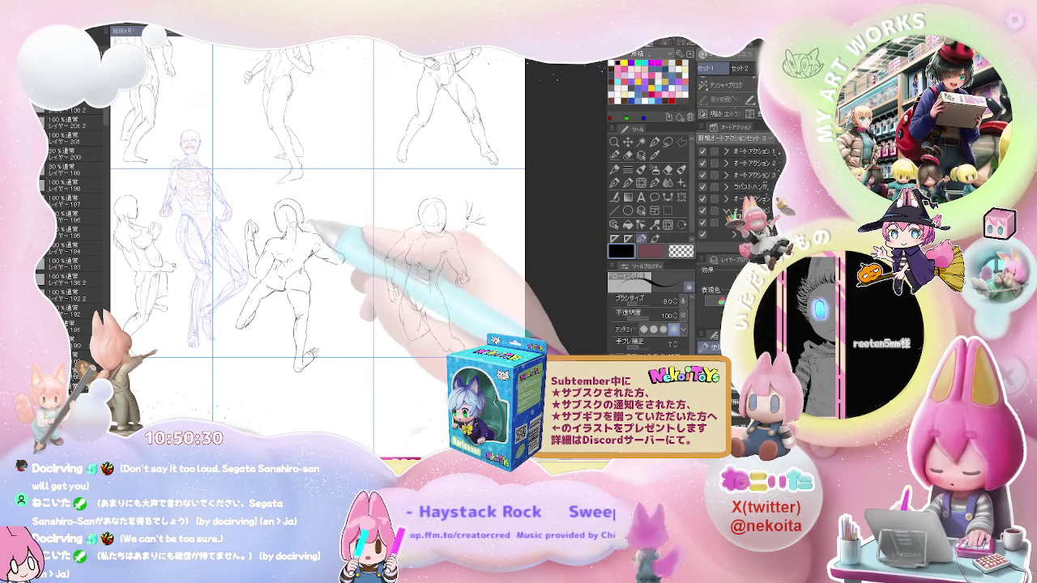
pyautogui.press('e')
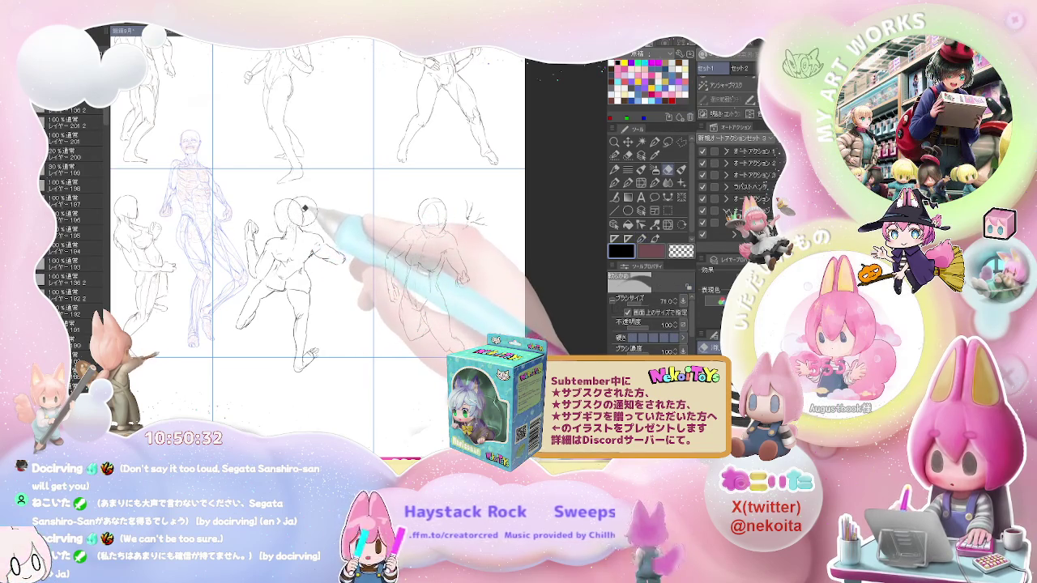
pyautogui.press('p')
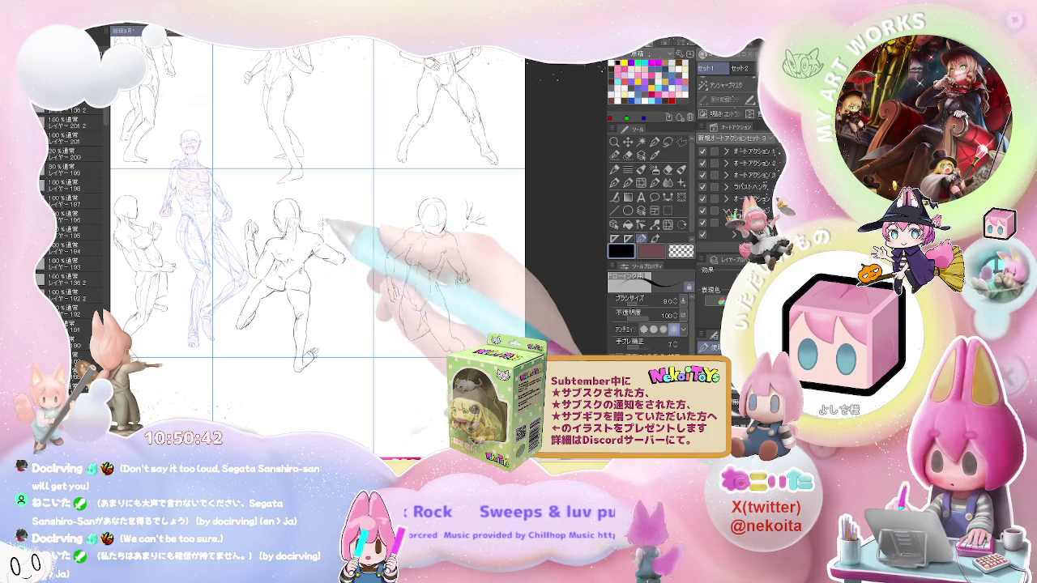
pyautogui.hotkey('ctrl', '-')
pyautogui.hotkey('ctrl', '+')
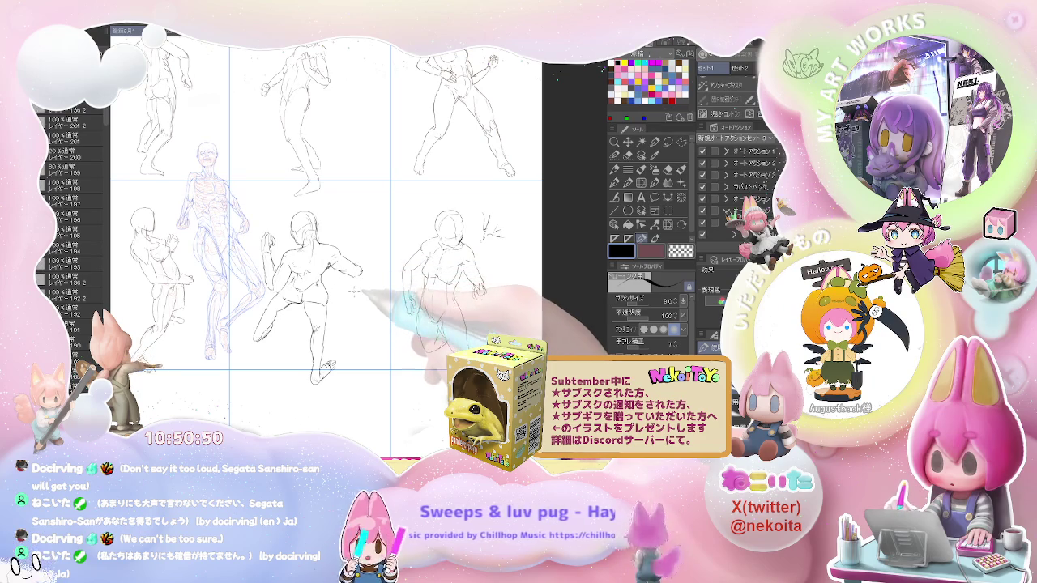
# Step: Rework the raised bent knee and planted leg, darkening the leg strokes and marking the foot
pyautogui.moveTo(354, 292); pyautogui.dragTo(371, 250)
pyautogui.press('e')
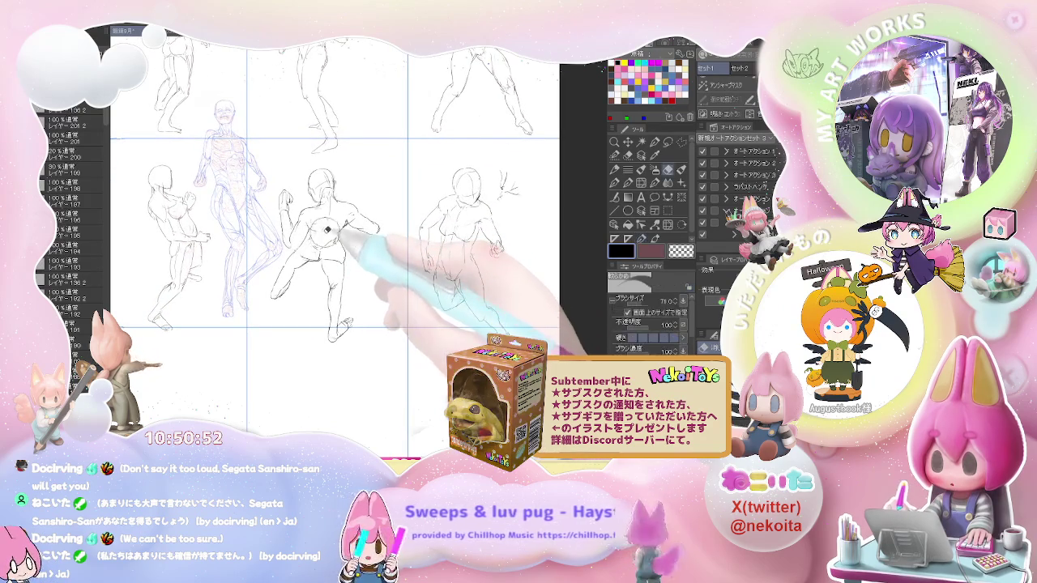
pyautogui.press('p')
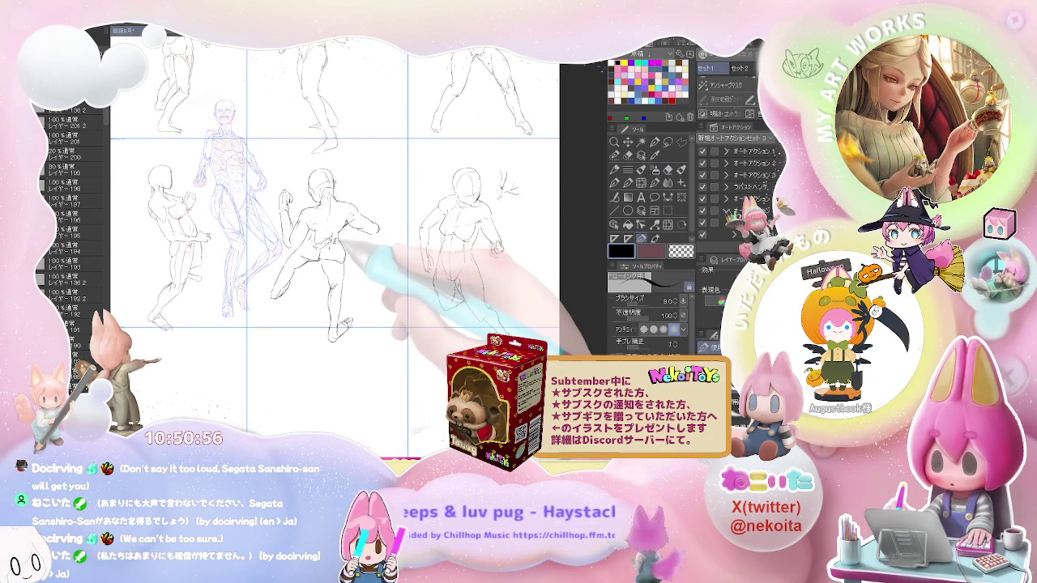
pyautogui.press('e')
pyautogui.press('p')
pyautogui.press('e')
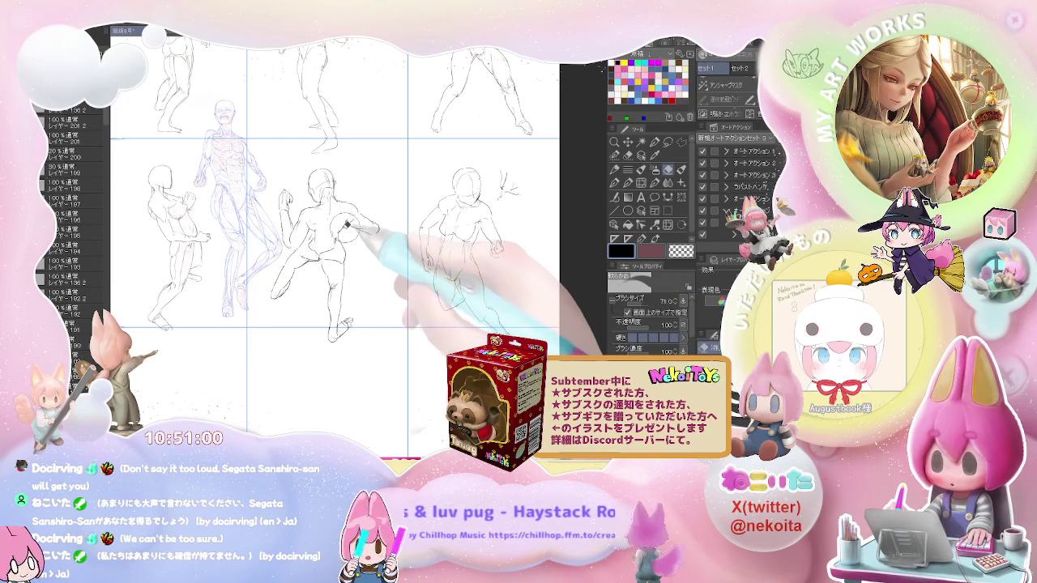
pyautogui.press('p')
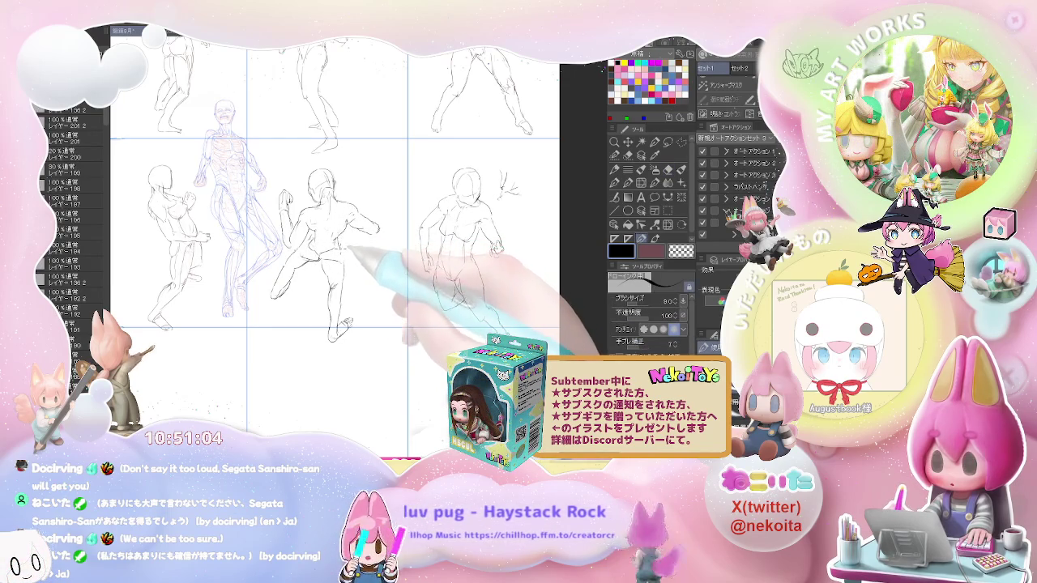
pyautogui.press('e')
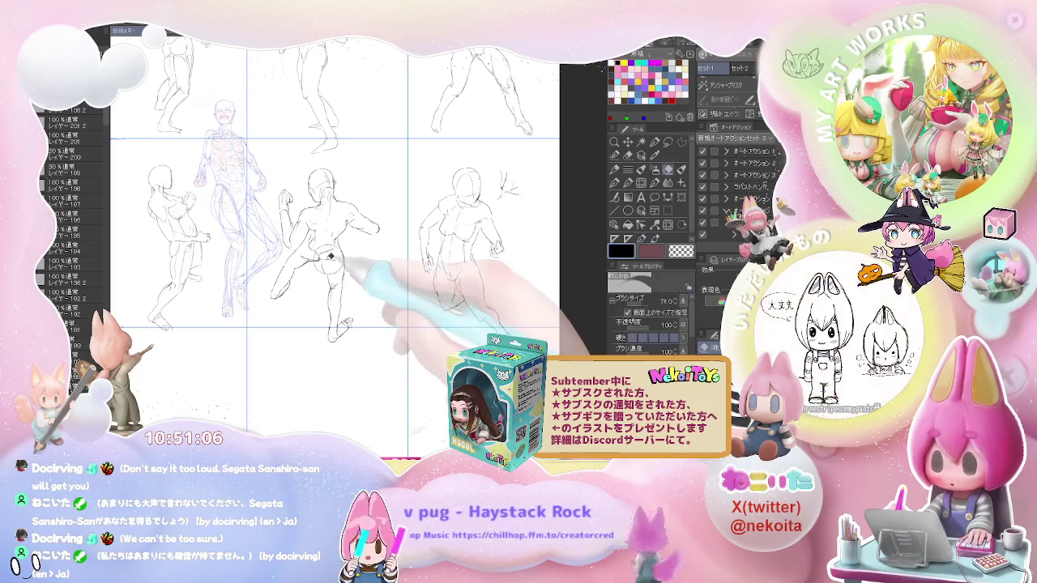
pyautogui.press('p')
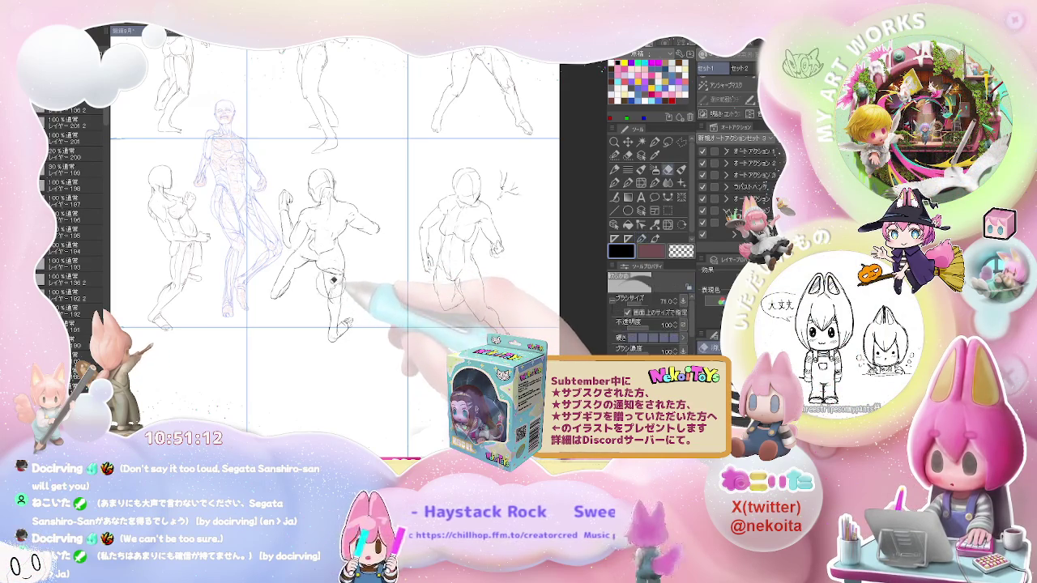
pyautogui.moveTo(332, 295)
pyautogui.mouseDown()
pyautogui.moveTo(332, 330)
pyautogui.moveTo(340, 326)
pyautogui.mouseUp()
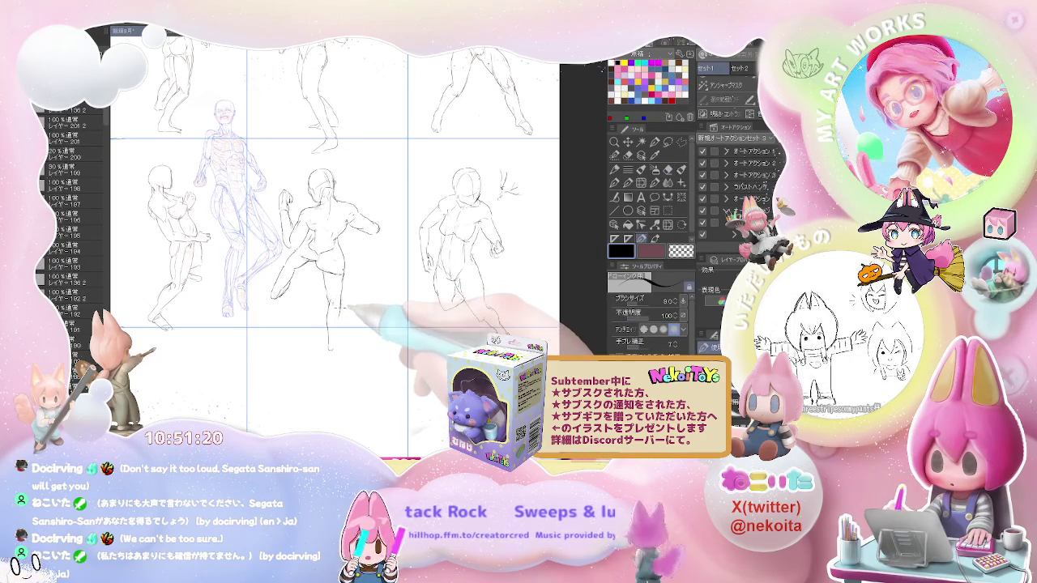
pyautogui.moveTo(338, 313); pyautogui.dragTo(351, 311)
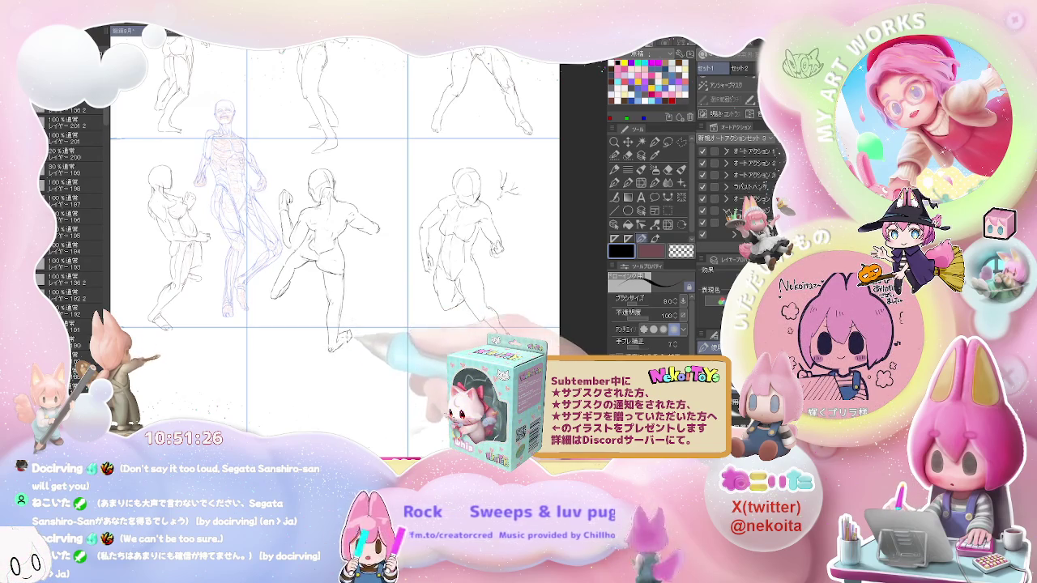
# Step: Tidy the foot lines, then pan down to bring the empty cell below into view
pyautogui.press('e')
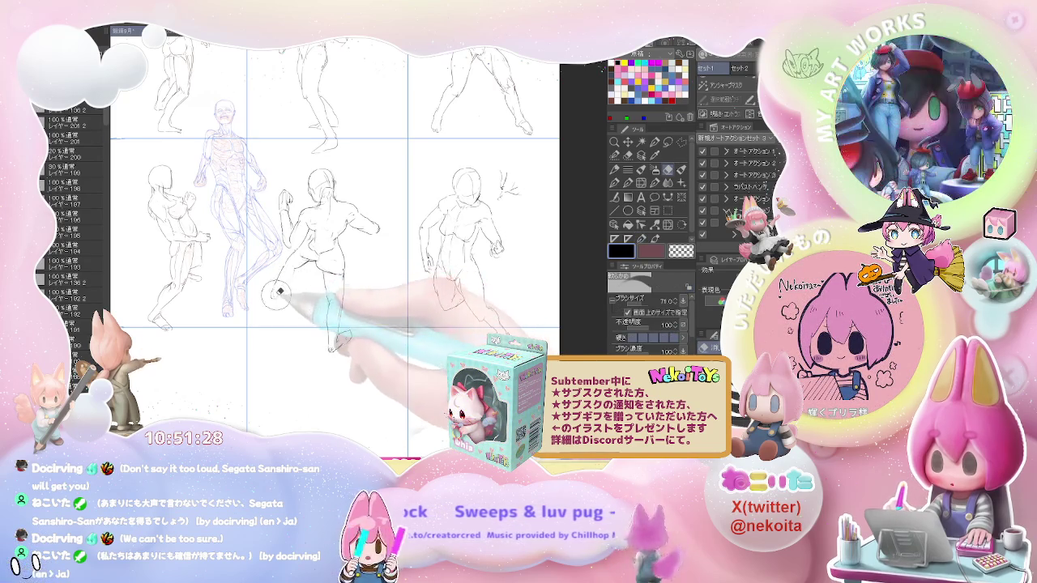
pyautogui.press('p')
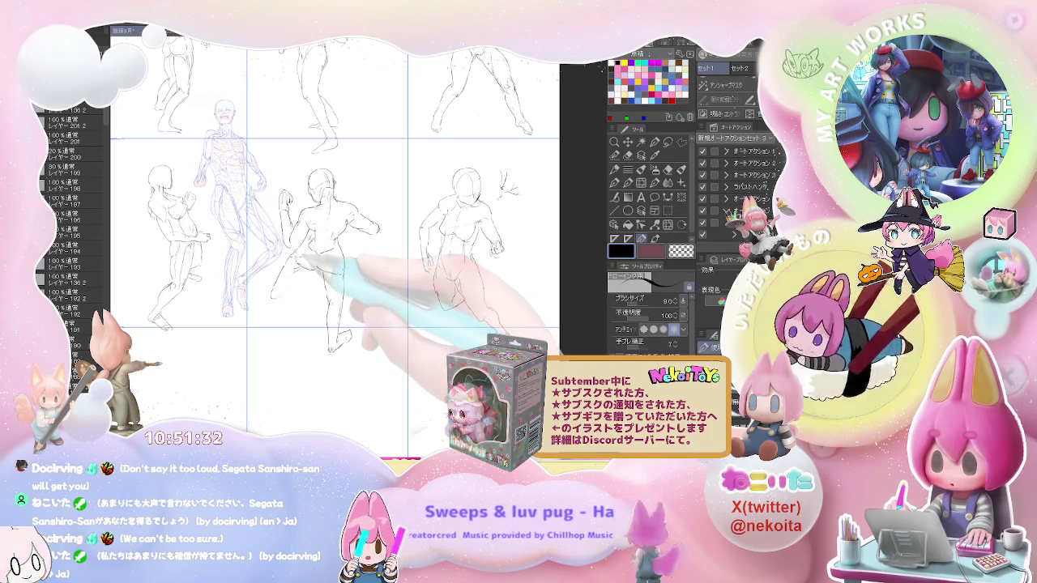
pyautogui.moveTo(298, 251); pyautogui.dragTo(309, 246)
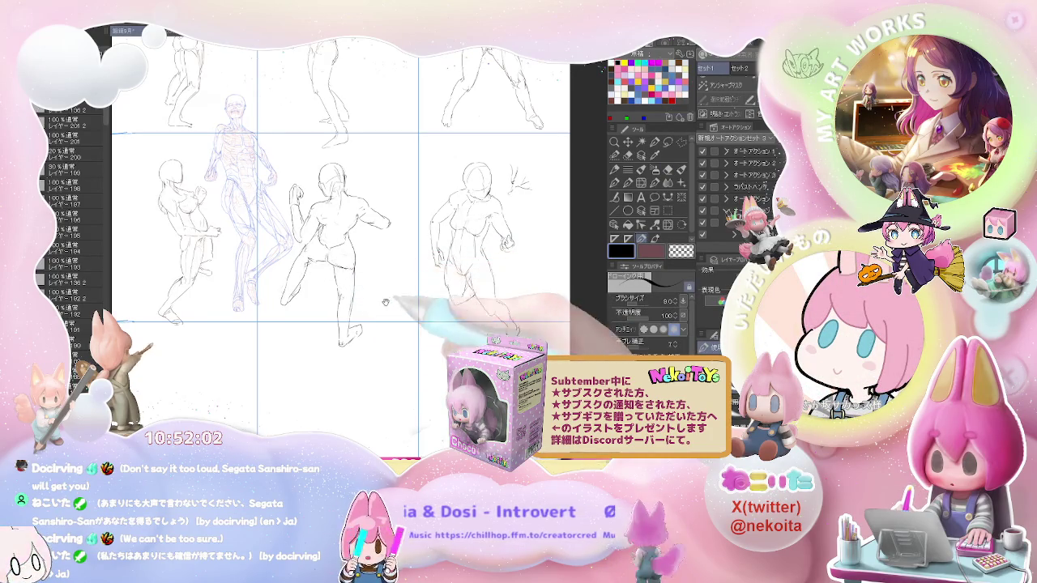
pyautogui.moveTo(337, 260); pyautogui.dragTo(286, 135)
# Step: Sketch the new figure's head outline, neck and shoulder in the empty lower cell
pyautogui.scroll(1, 289, 232)
pyautogui.moveTo(266, 217)
pyautogui.mouseDown()
pyautogui.moveTo(285, 225)
pyautogui.moveTo(280, 217)
pyautogui.mouseUp()
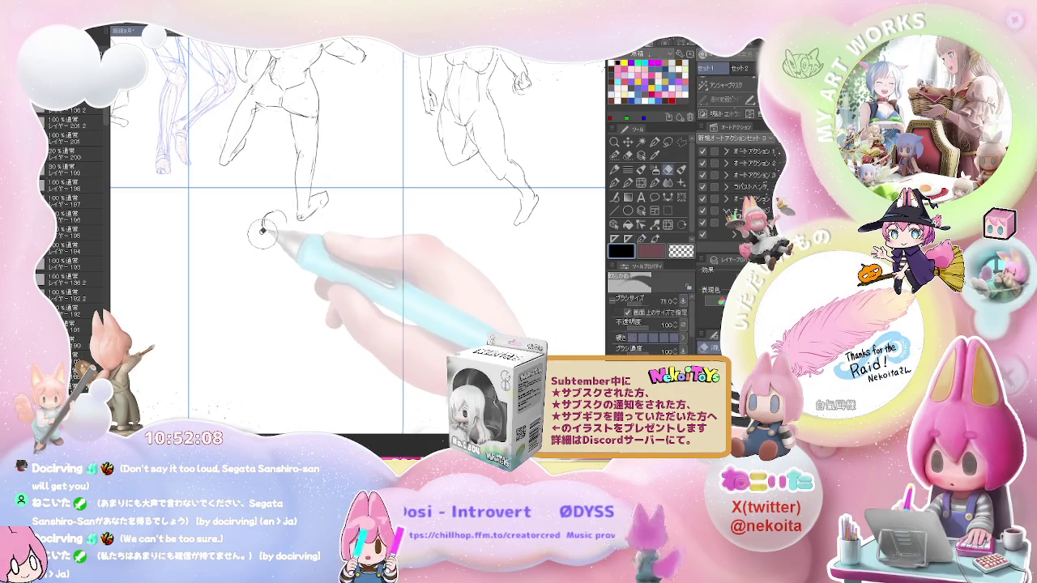
pyautogui.moveTo(251, 237); pyautogui.dragTo(277, 231)
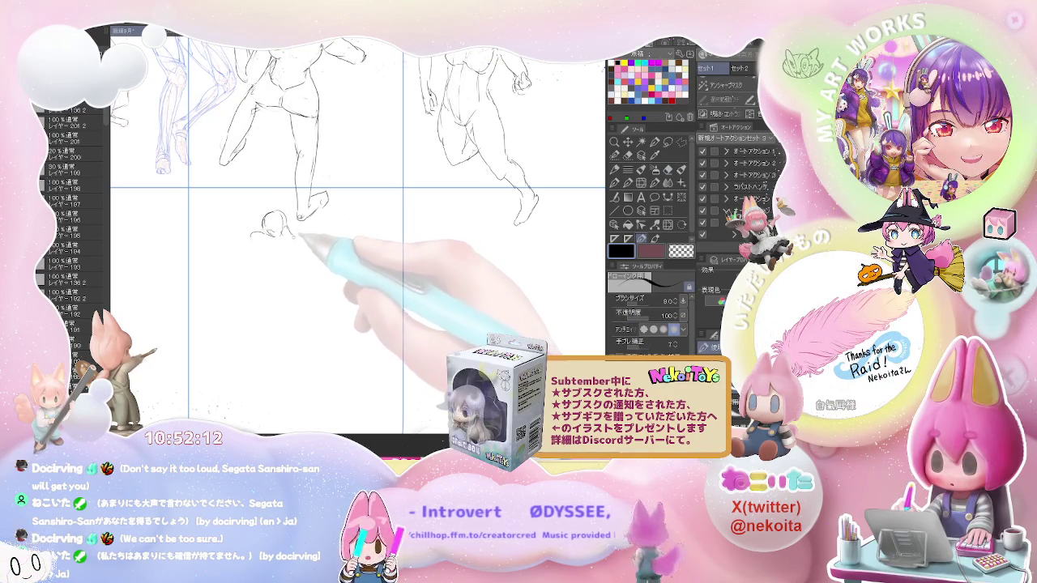
pyautogui.moveTo(279, 230)
pyautogui.mouseDown()
pyautogui.moveTo(289, 237)
pyautogui.moveTo(280, 284)
pyautogui.mouseUp()
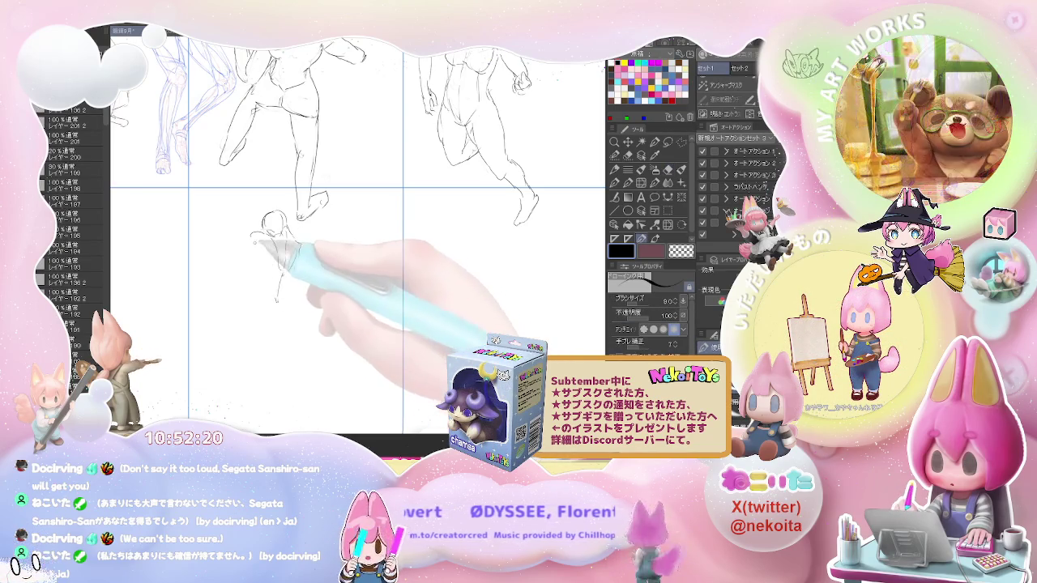
pyautogui.press('e')
pyautogui.press('p')
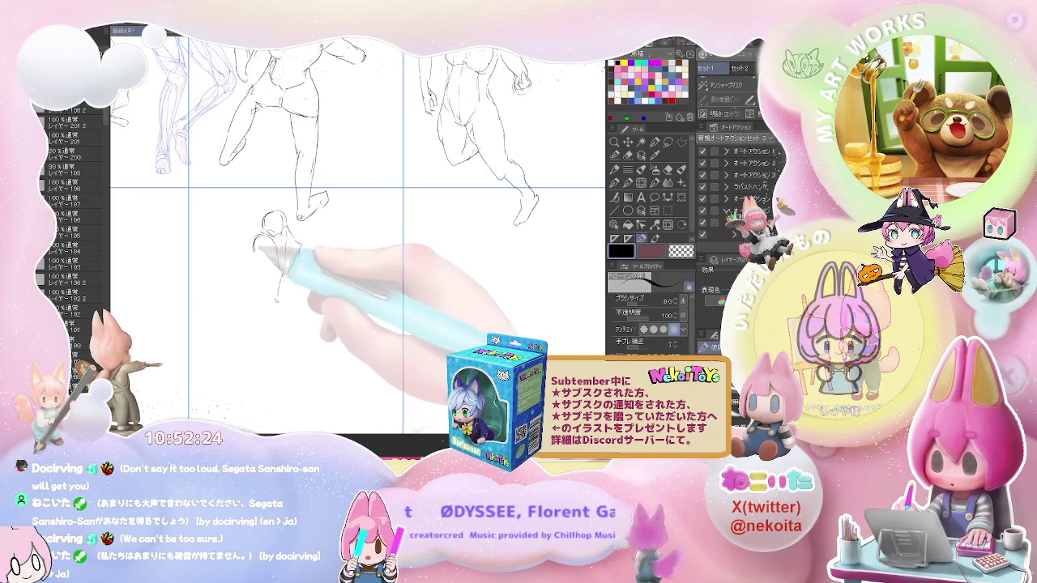
pyautogui.moveTo(283, 243); pyautogui.dragTo(248, 264)
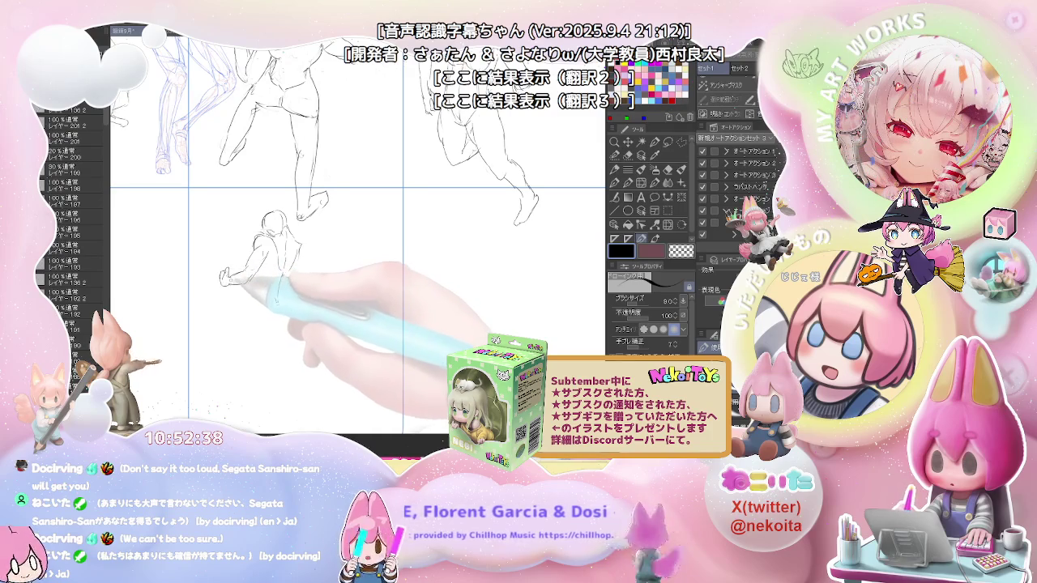
# Step: Clean up the lines with the eraser, then extend the leg down-left and the back outline
pyautogui.press('e')
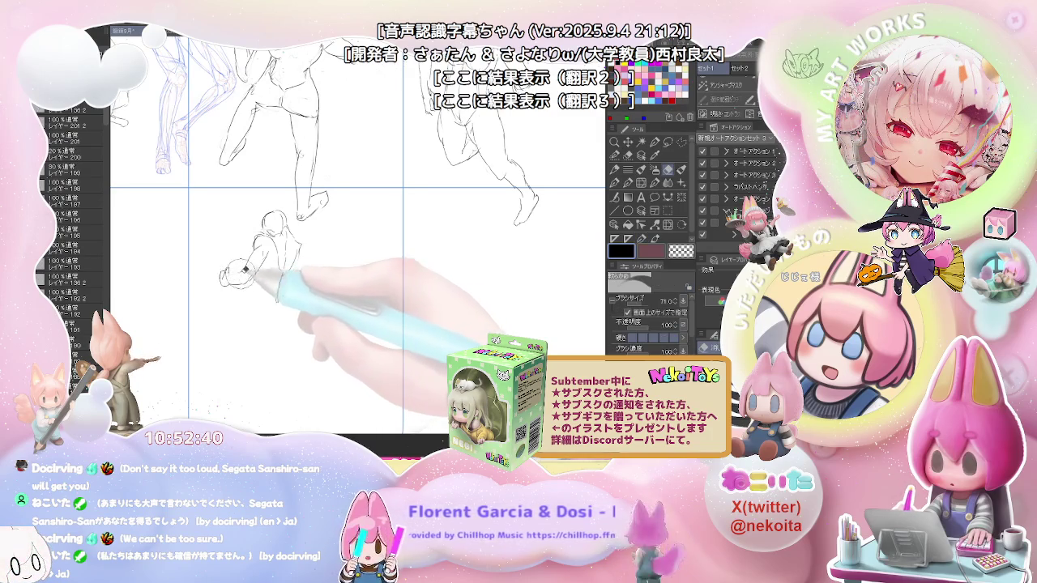
pyautogui.press('p')
pyautogui.press('e')
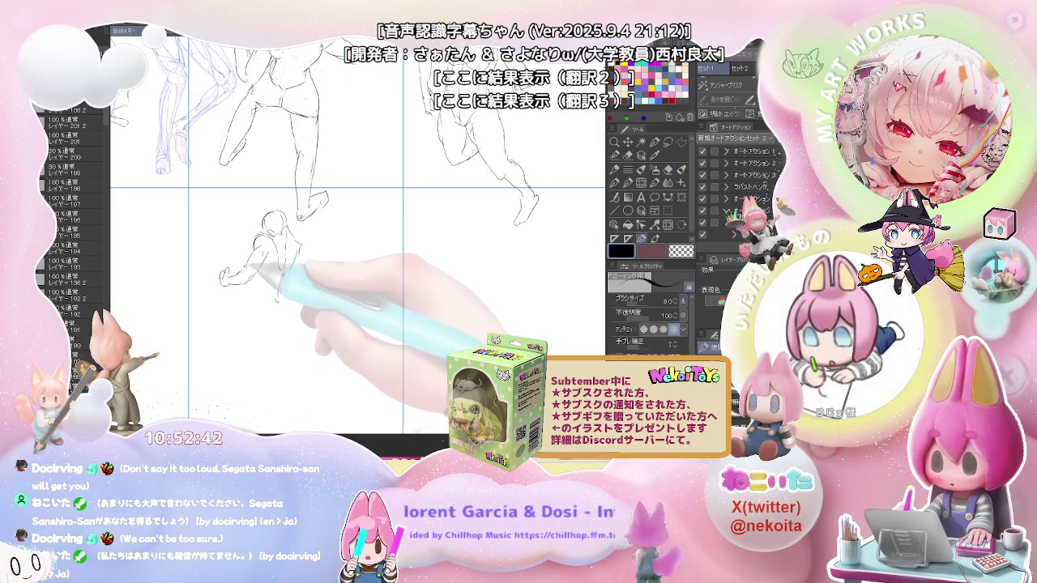
pyautogui.press('p')
pyautogui.press('e')
pyautogui.press('p')
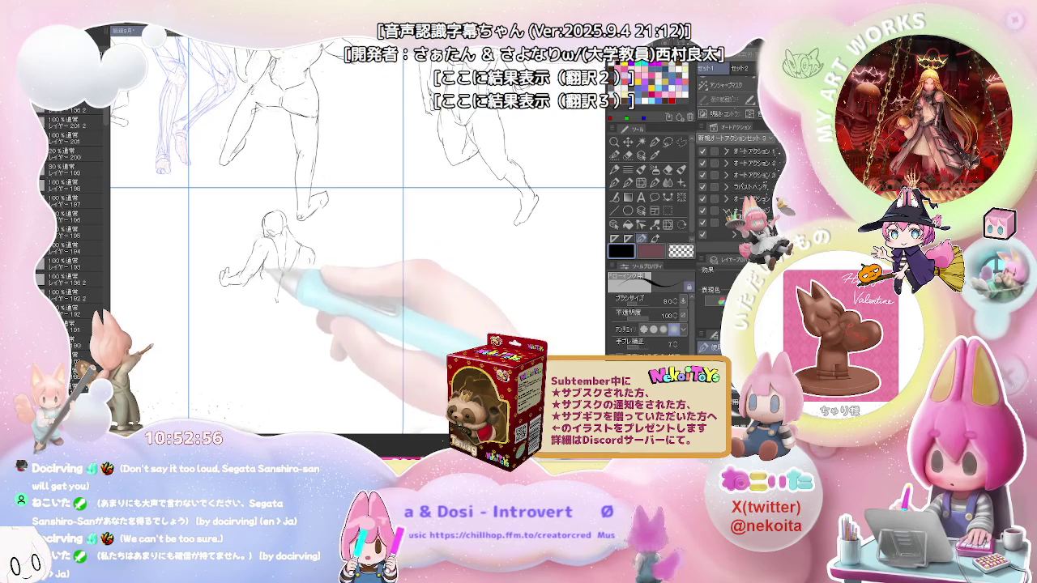
pyautogui.press('e')
pyautogui.press('p')
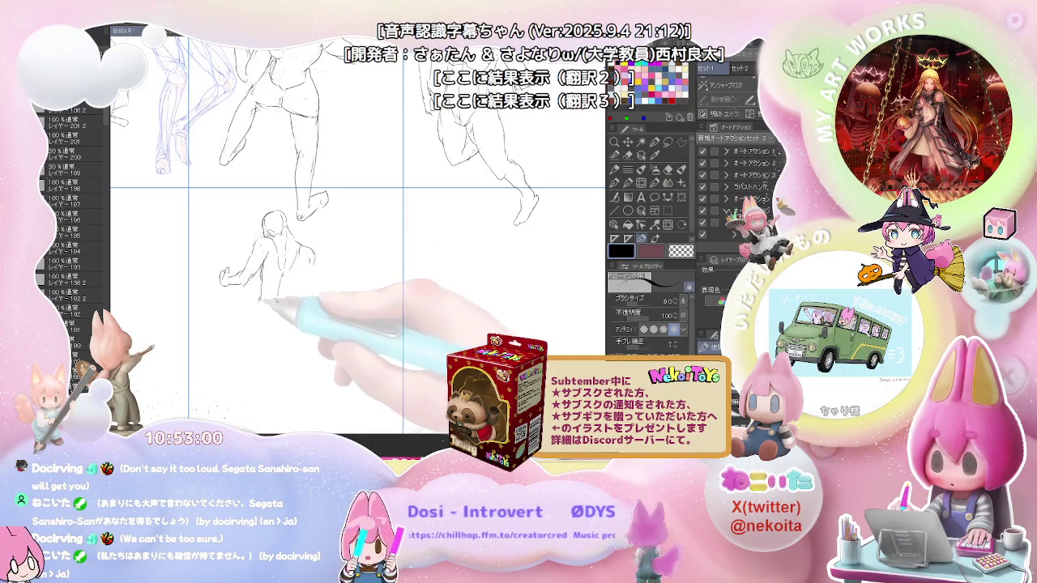
pyautogui.moveTo(261, 301); pyautogui.dragTo(209, 418)
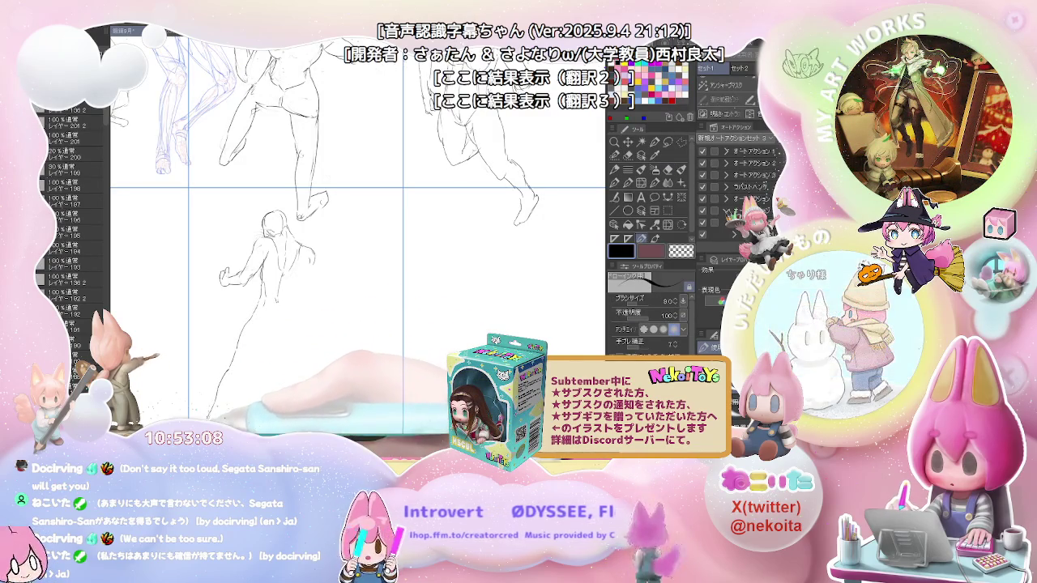
pyautogui.moveTo(308, 243); pyautogui.dragTo(312, 263)
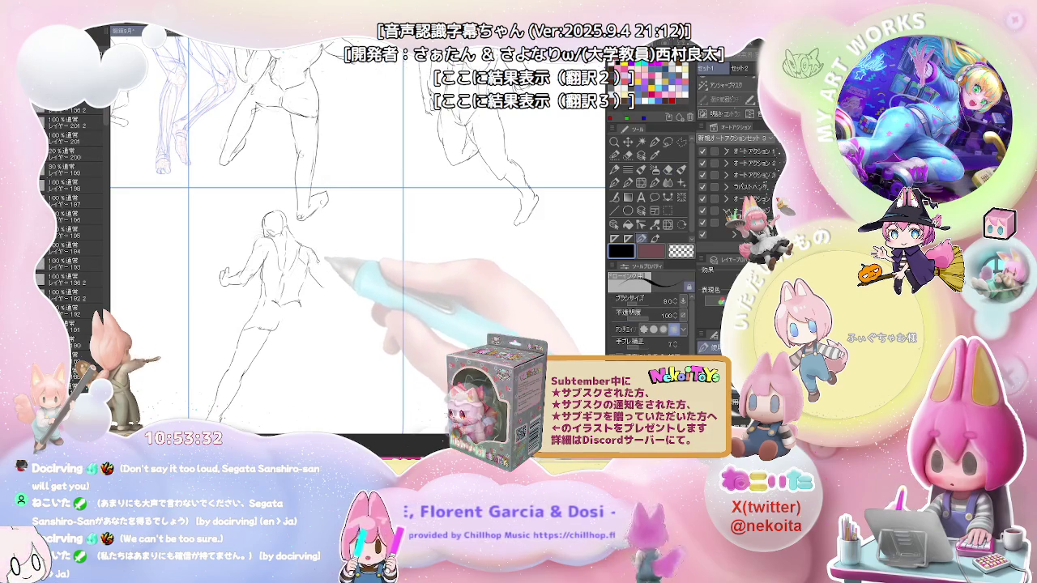
# Step: Extend the back-view figure's right arm and start its lower body, erasing stray lines
pyautogui.moveTo(322, 273); pyautogui.dragTo(337, 293)
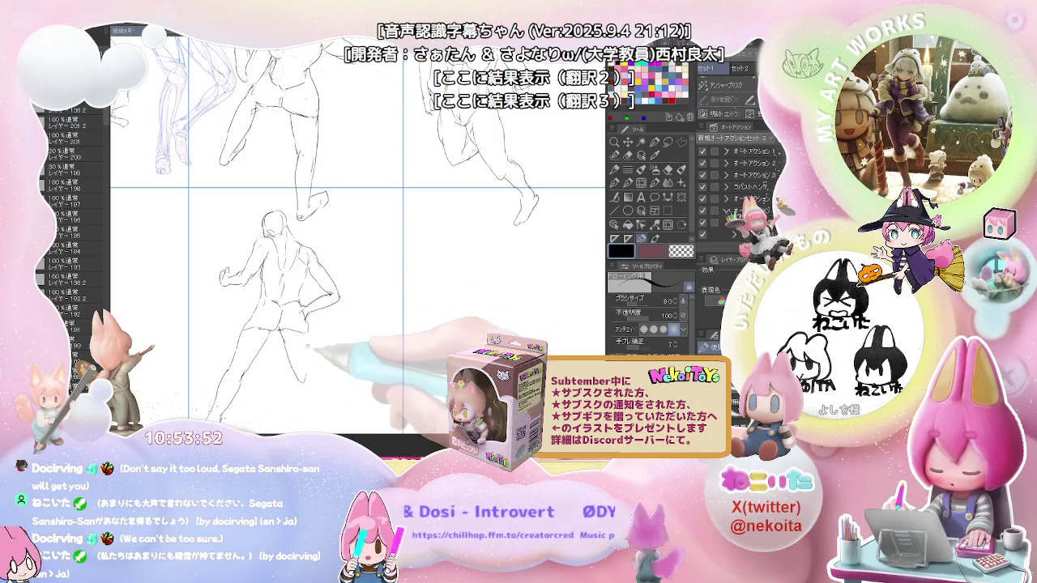
pyautogui.moveTo(312, 359); pyautogui.dragTo(303, 294)
pyautogui.press('e')
pyautogui.press('p')
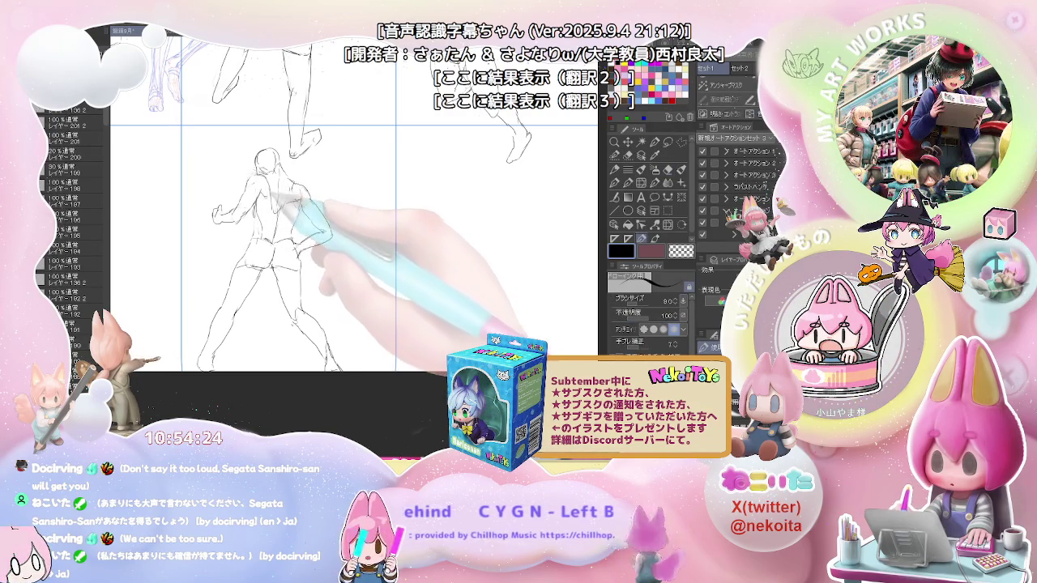
pyautogui.press('e')
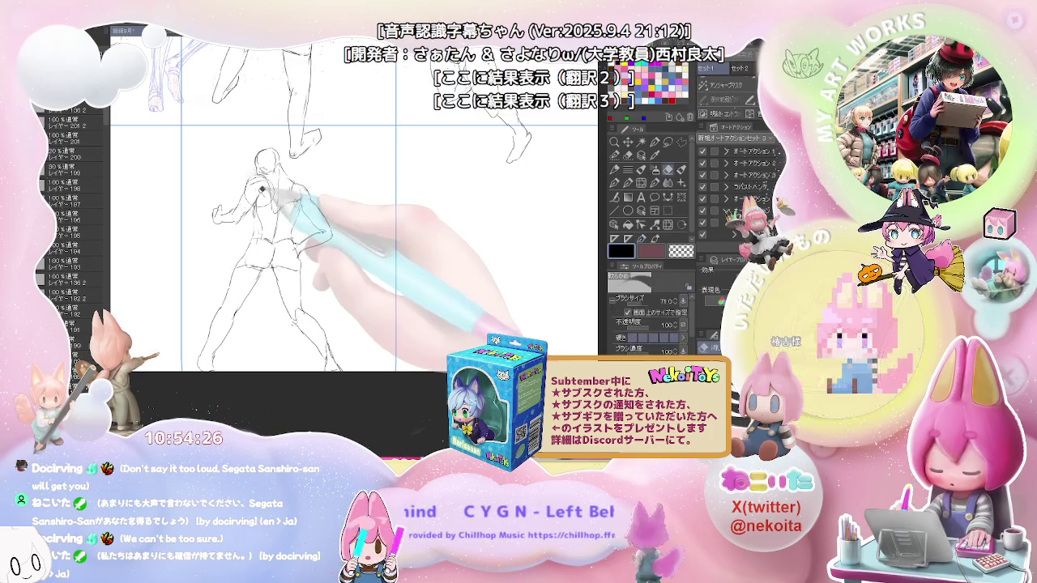
pyautogui.press('p')
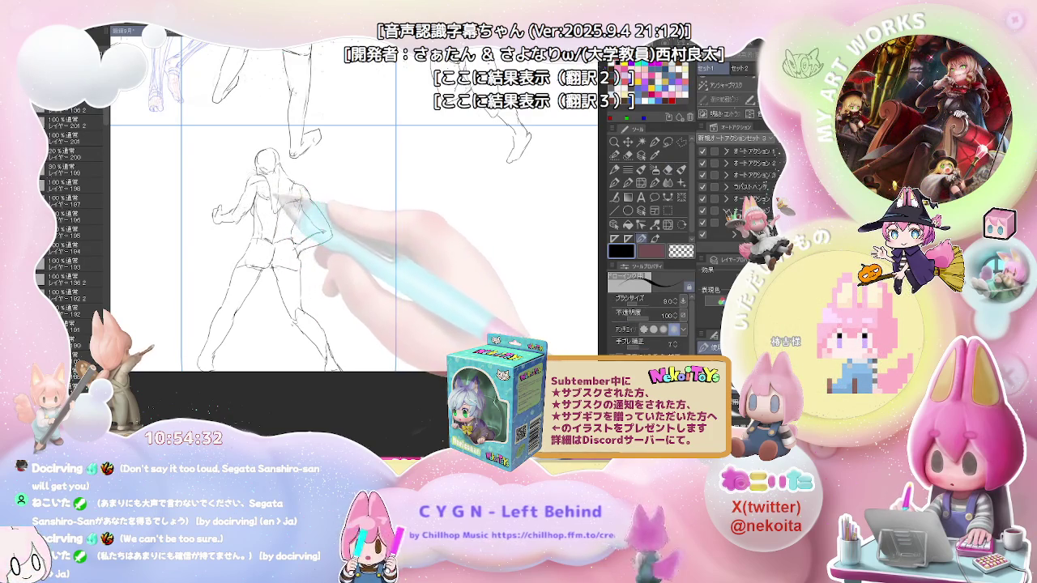
pyautogui.press('e')
pyautogui.press('p')
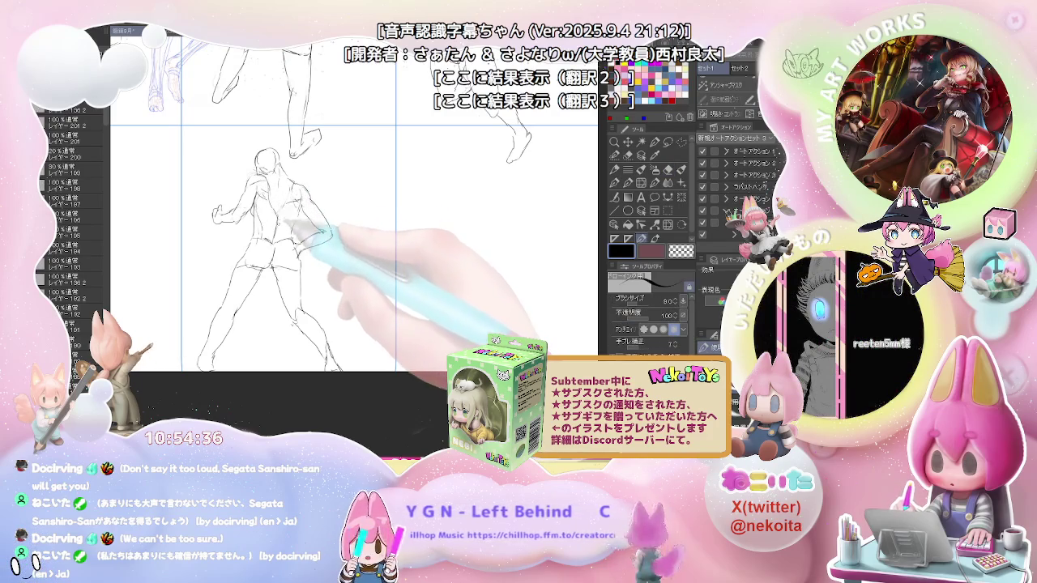
# Step: Refine the hip and leg contours down to the feet, then zoom out to view the sheet
pyautogui.press('e')
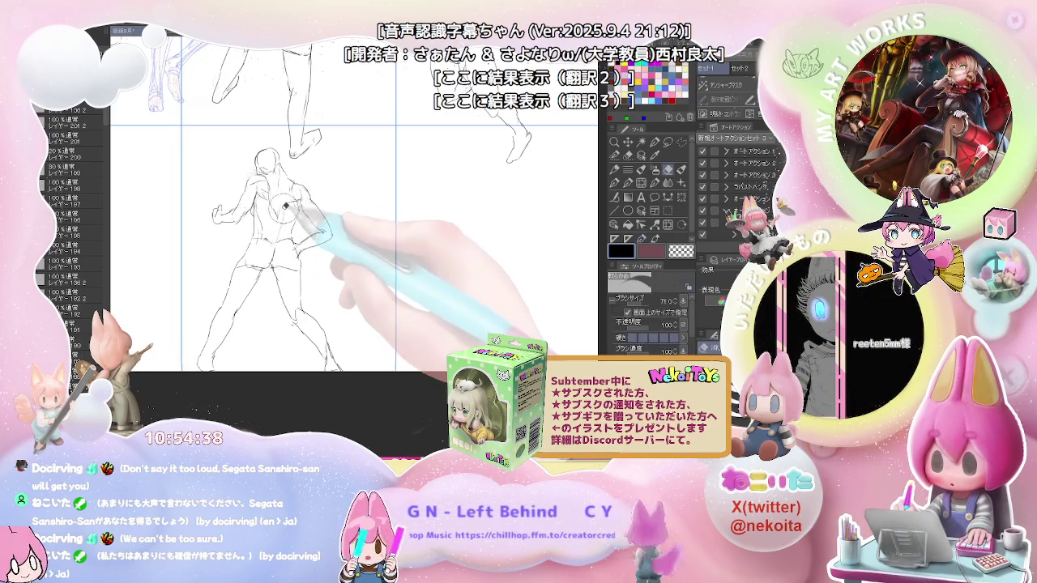
pyautogui.press('p')
pyautogui.press('e')
pyautogui.press('p')
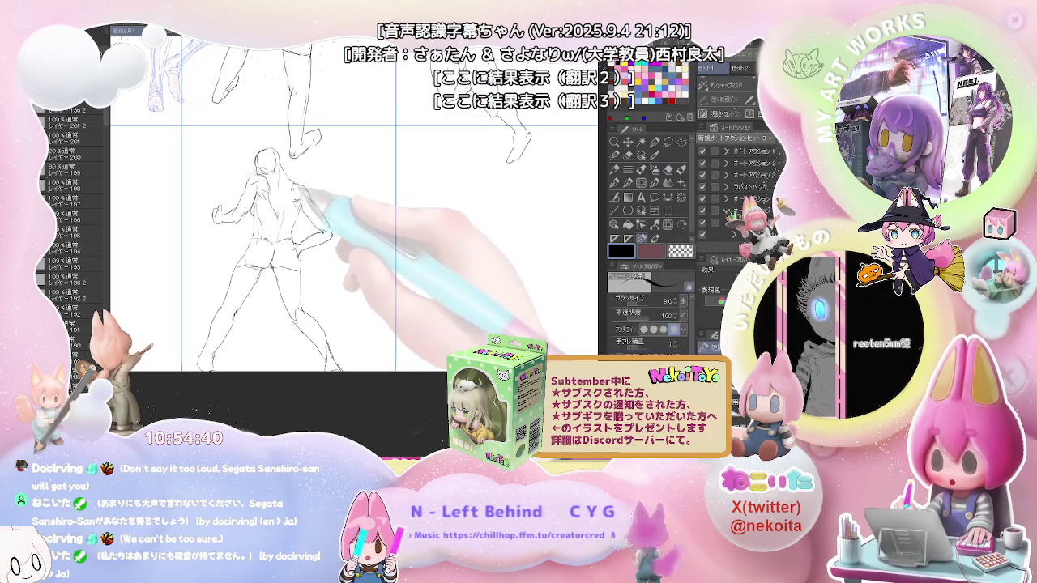
pyautogui.press('e')
pyautogui.press('p')
pyautogui.press('e')
pyautogui.press('p')
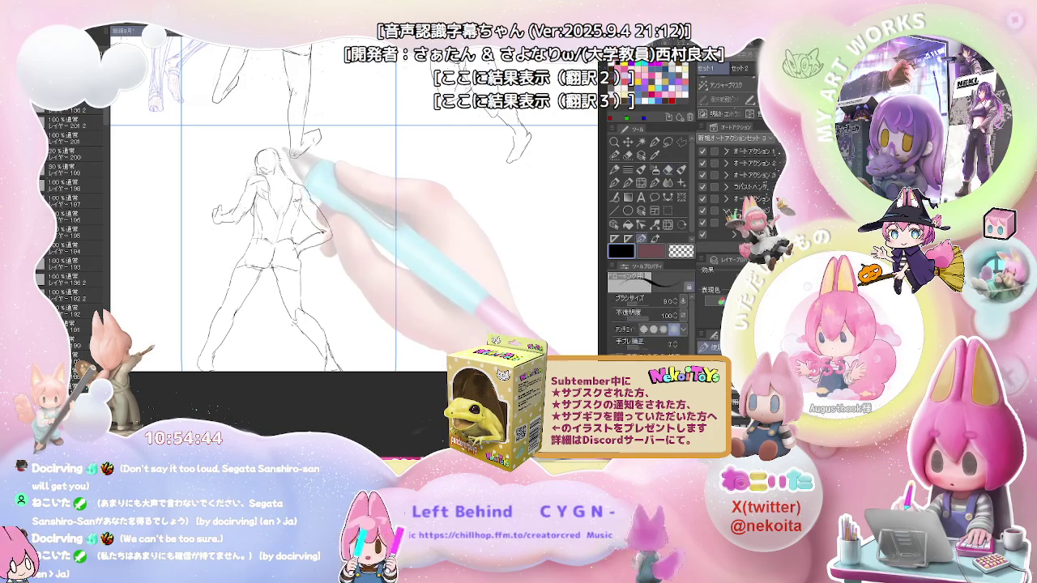
pyautogui.hotkey('ctrl', '-')
pyautogui.hotkey('ctrl', '-')
pyautogui.hotkey('ctrl', '-')
pyautogui.moveTo(354, 336); pyautogui.dragTo(316, 353)
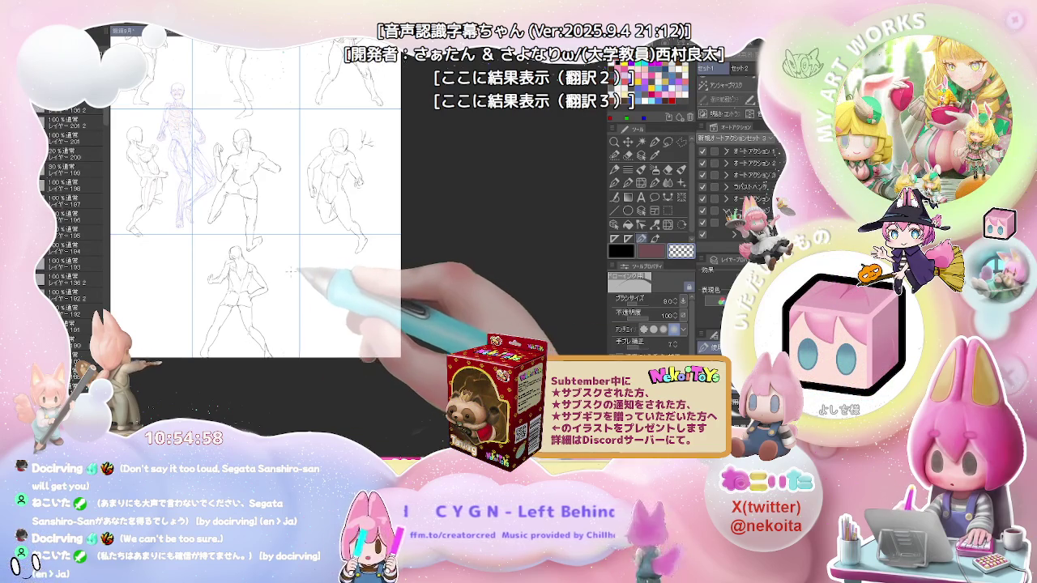
# Step: Block in a new figure's head arc and back line in the cell left of the back-view figure
pyautogui.moveTo(328, 277); pyautogui.dragTo(422, 239)
pyautogui.scroll(5, 243, 218)
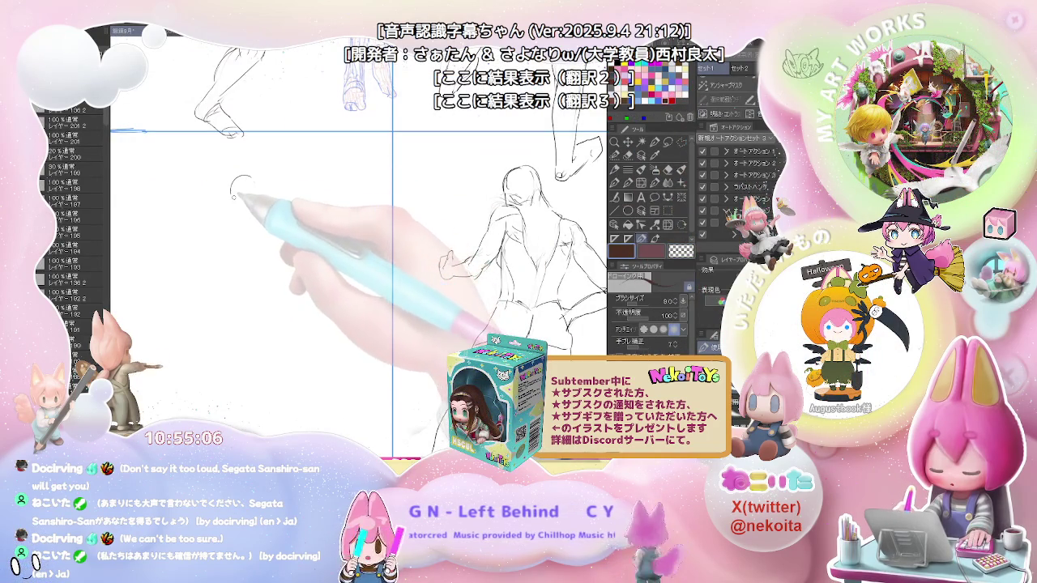
pyautogui.moveTo(238, 180)
pyautogui.mouseDown()
pyautogui.moveTo(230, 193)
pyautogui.moveTo(256, 198)
pyautogui.mouseUp()
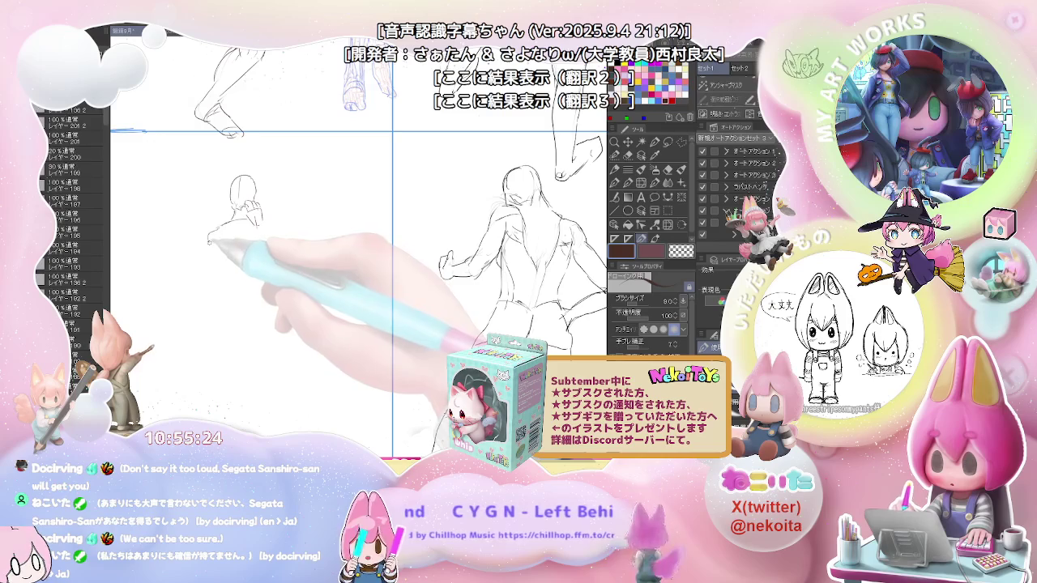
pyautogui.moveTo(204, 258); pyautogui.dragTo(201, 285)
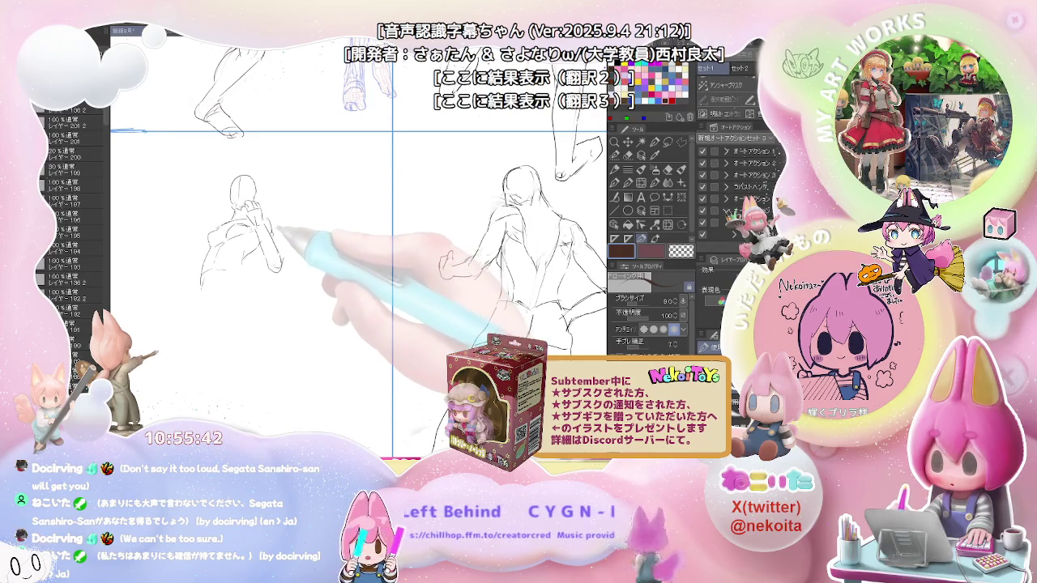
pyautogui.moveTo(280, 235); pyautogui.dragTo(317, 203)
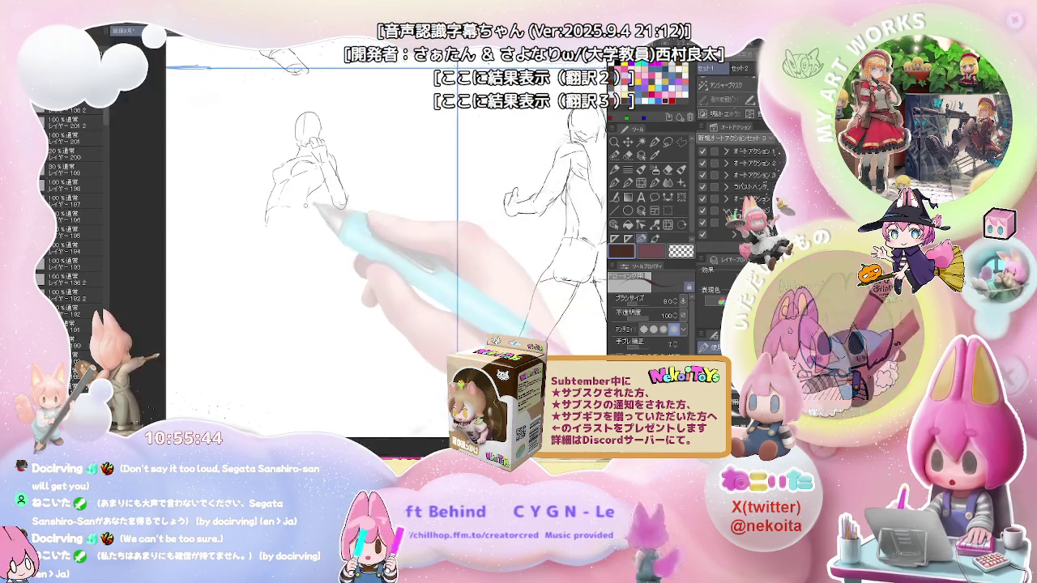
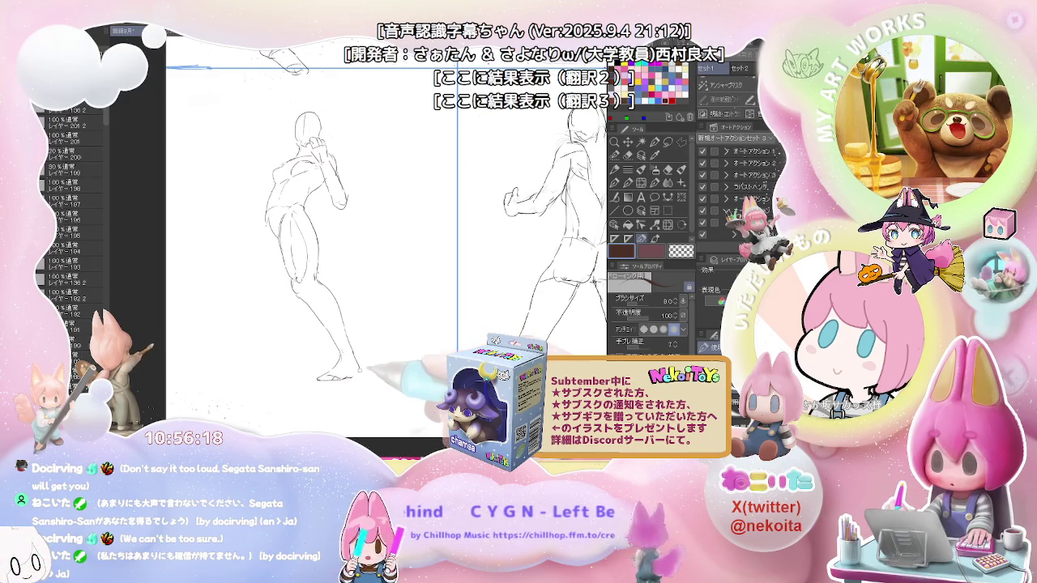
# Step: Redraw the left figure's back leg, lower leg and foot, erasing stray lines between strokes
pyautogui.moveTo(277, 217); pyautogui.dragTo(267, 288)
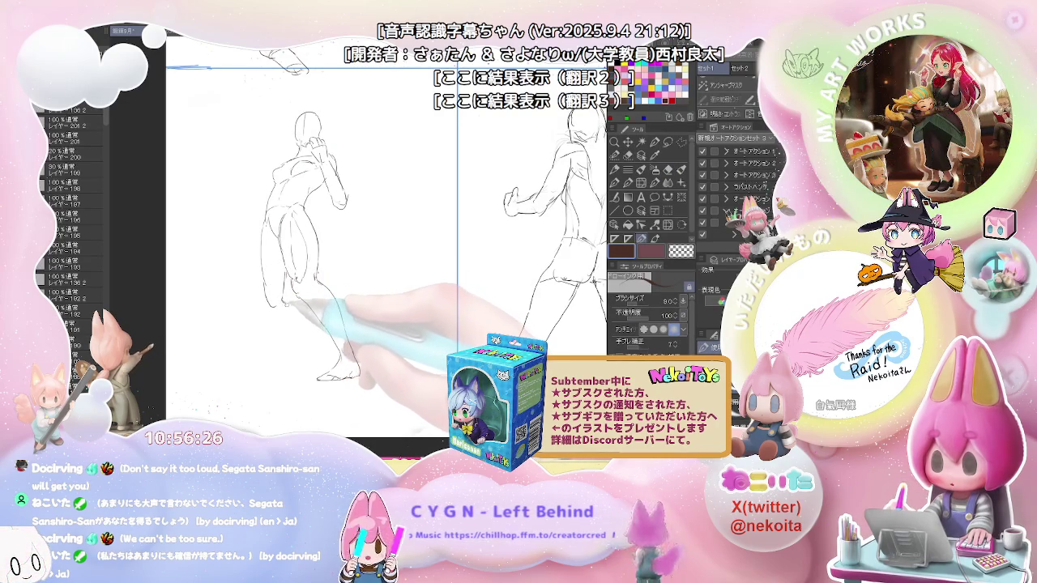
pyautogui.moveTo(293, 346)
pyautogui.mouseDown()
pyautogui.moveTo(272, 296)
pyautogui.moveTo(279, 316)
pyautogui.mouseUp()
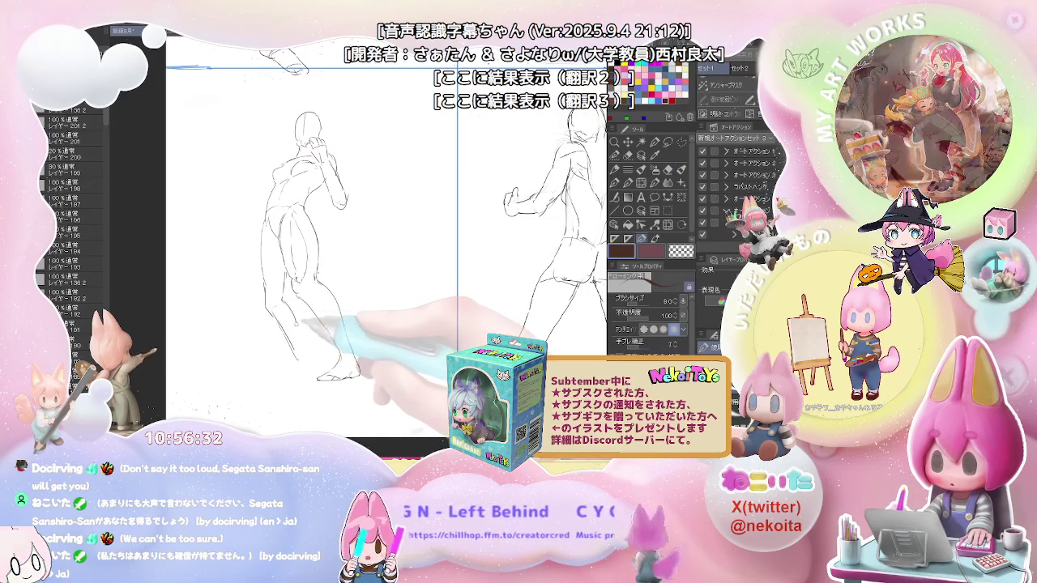
pyautogui.moveTo(317, 372); pyautogui.dragTo(349, 369)
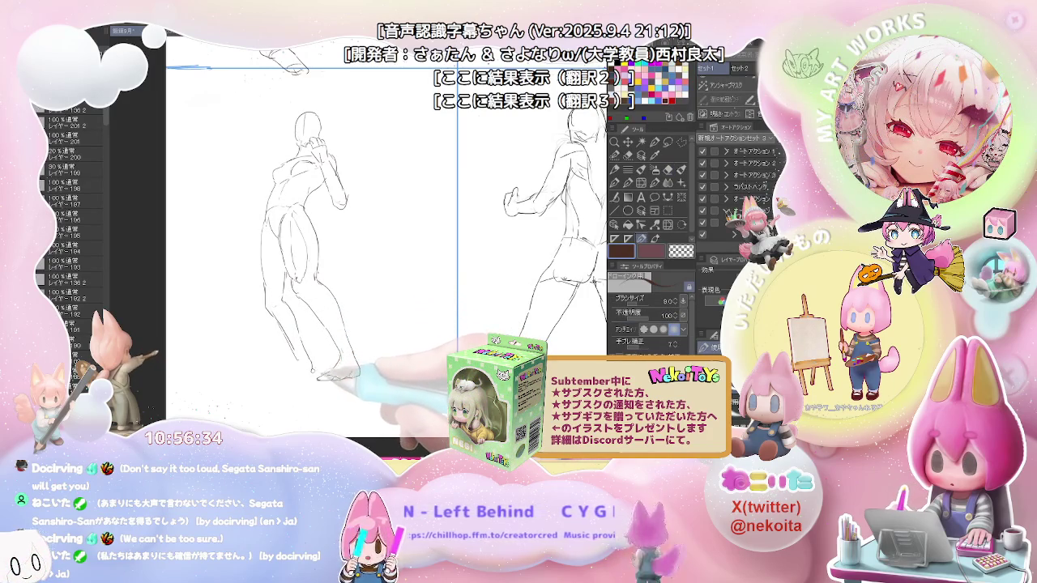
pyautogui.press('e')
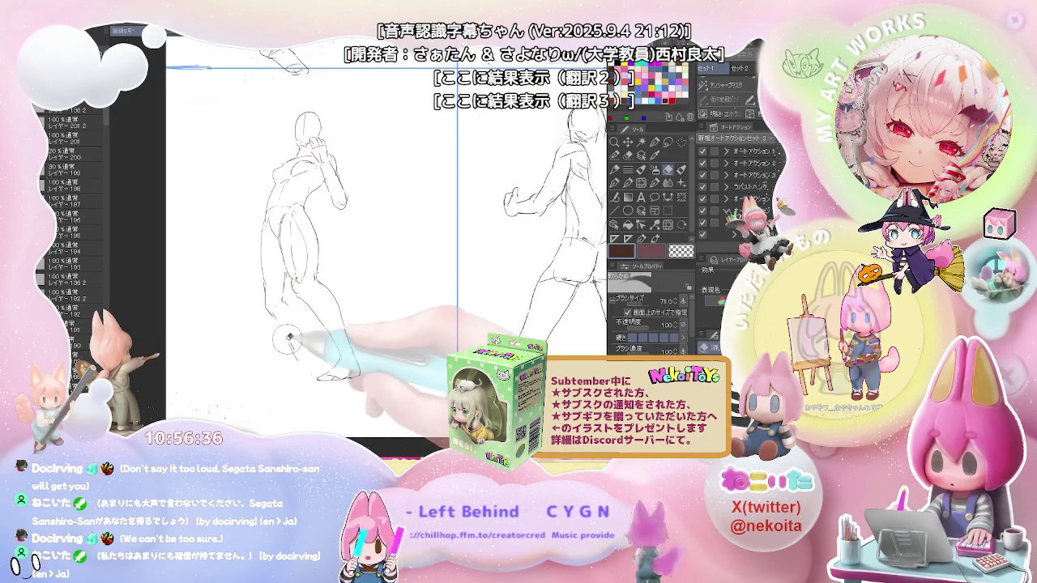
pyautogui.press('p')
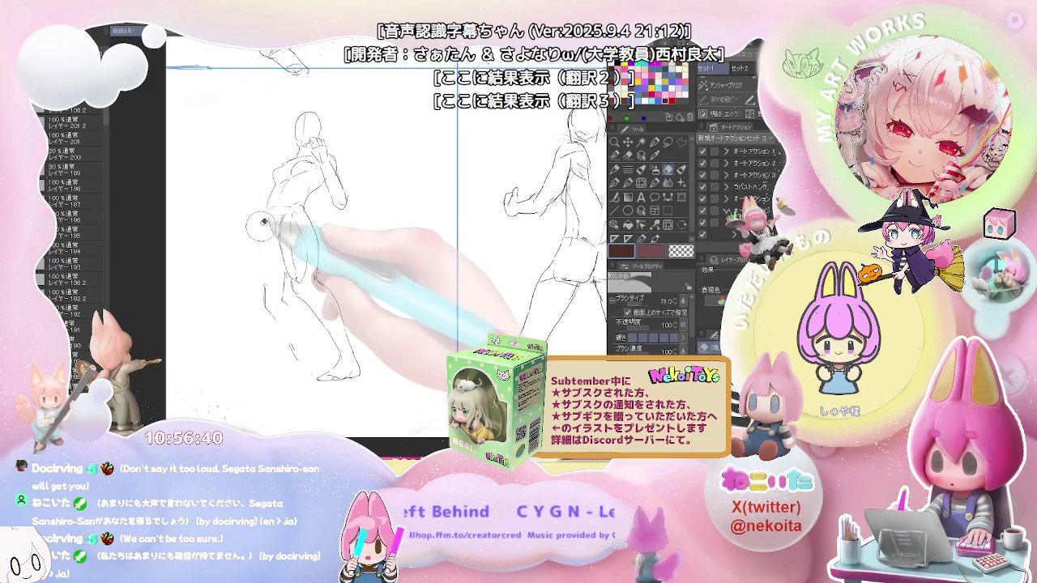
pyautogui.press('e')
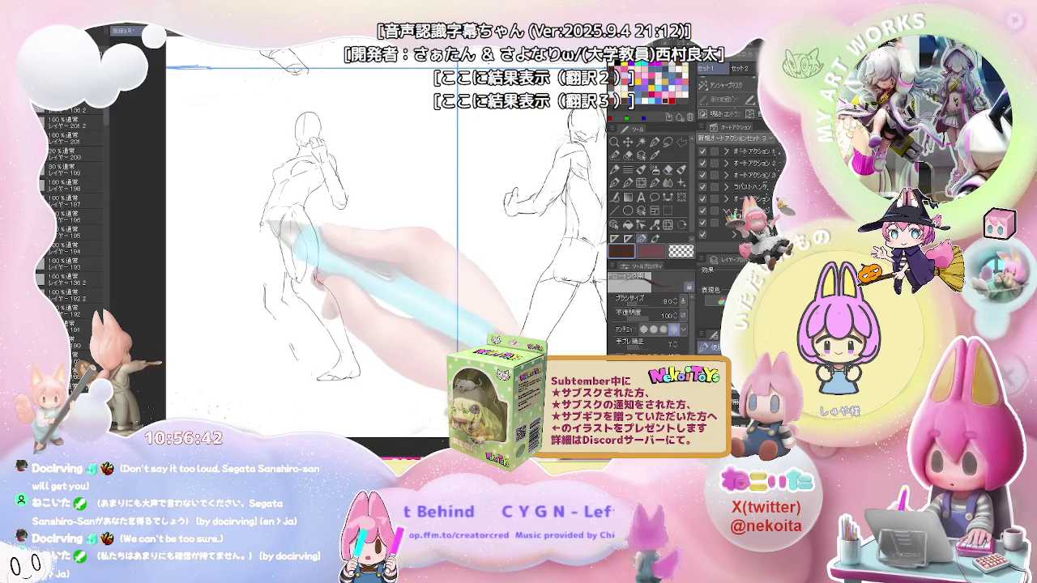
pyautogui.press('p')
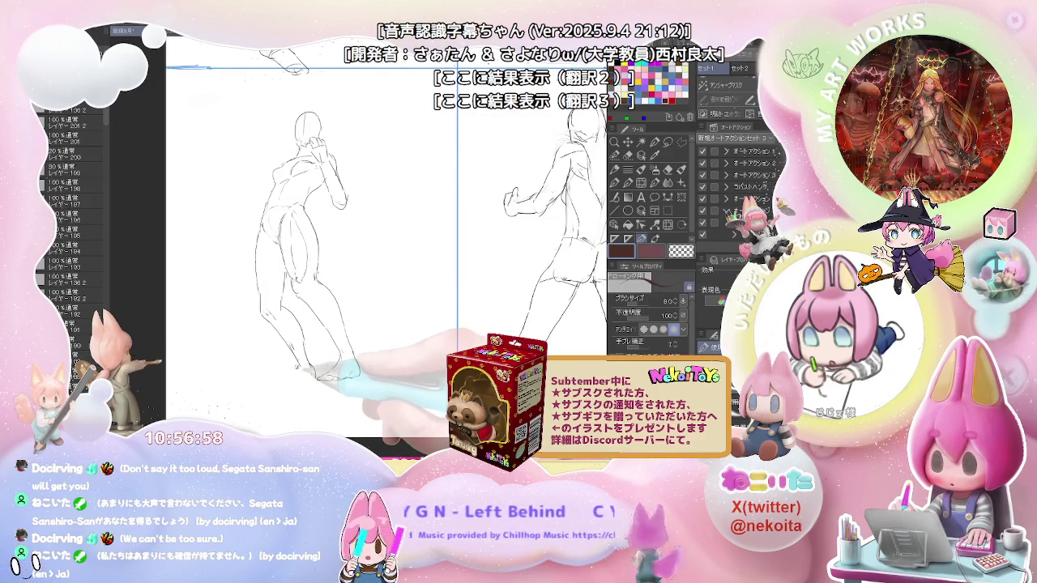
pyautogui.moveTo(312, 379); pyautogui.dragTo(277, 378)
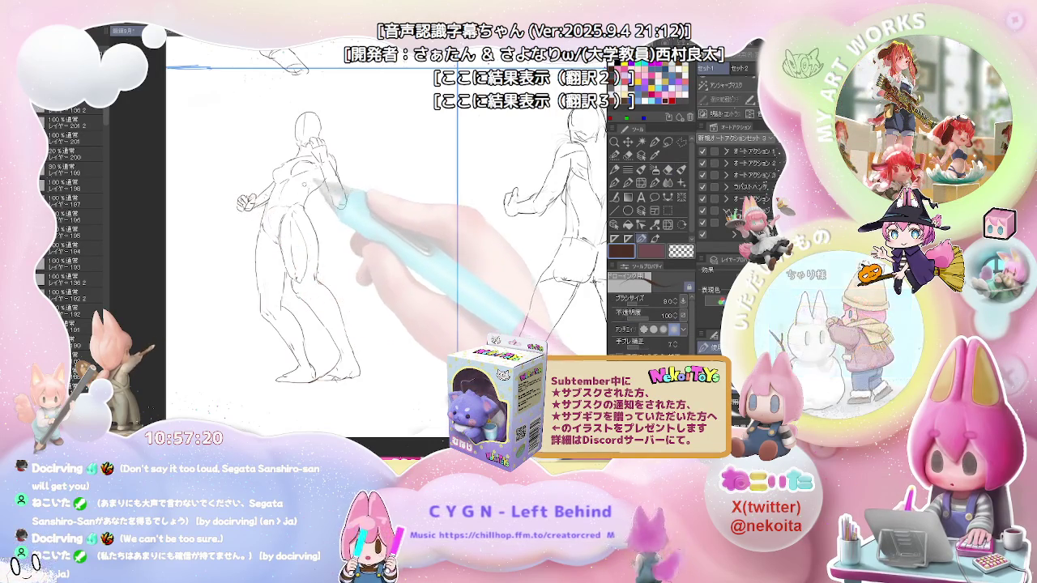
pyautogui.scroll(-3, 388, 227)
# Step: Bring an empty grid cell into view and sketch a new figure's head outline
pyautogui.scroll(-3, 414, 275)
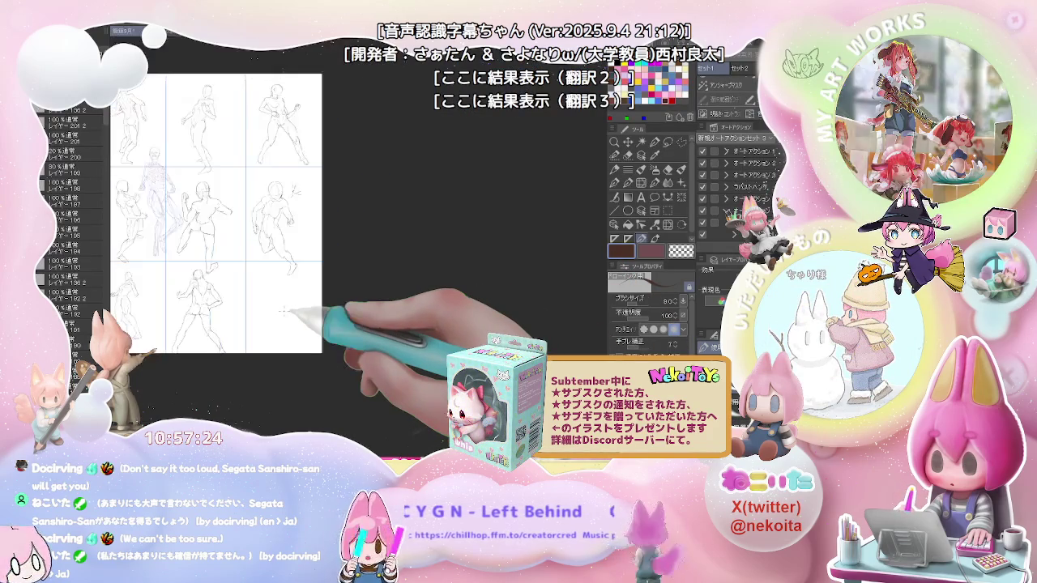
pyautogui.scroll(2, 282, 310)
pyautogui.scroll(2, 281, 310)
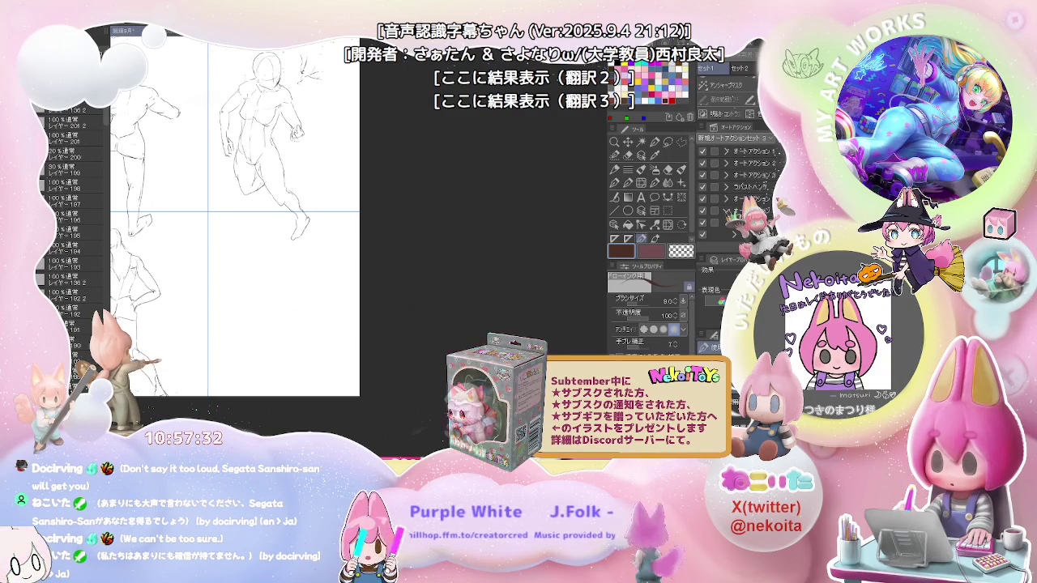
pyautogui.moveTo(284, 271); pyautogui.dragTo(304, 117)
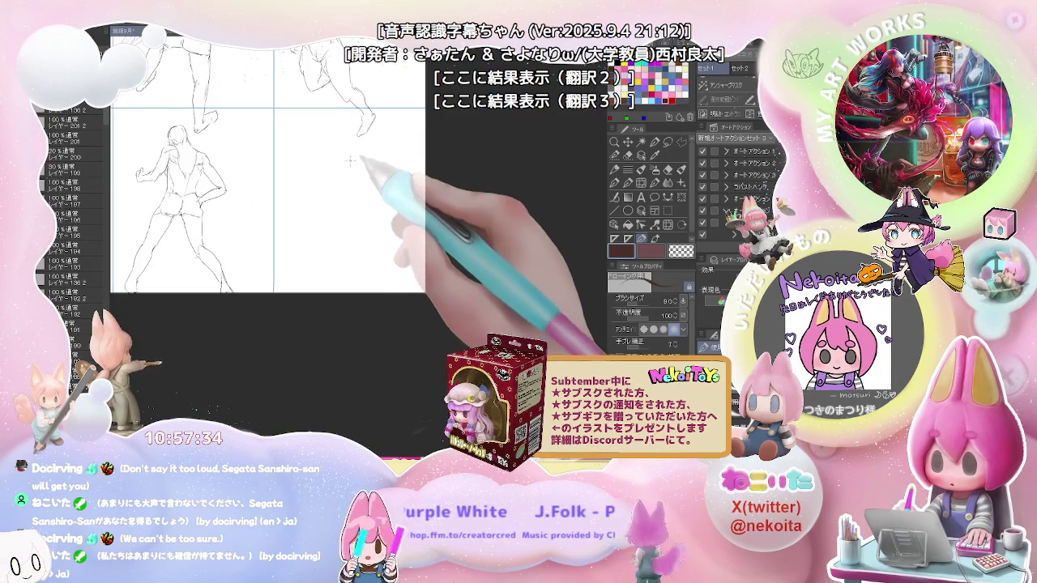
pyautogui.moveTo(284, 127)
pyautogui.mouseDown()
pyautogui.moveTo(318, 117)
pyautogui.moveTo(320, 136)
pyautogui.mouseUp()
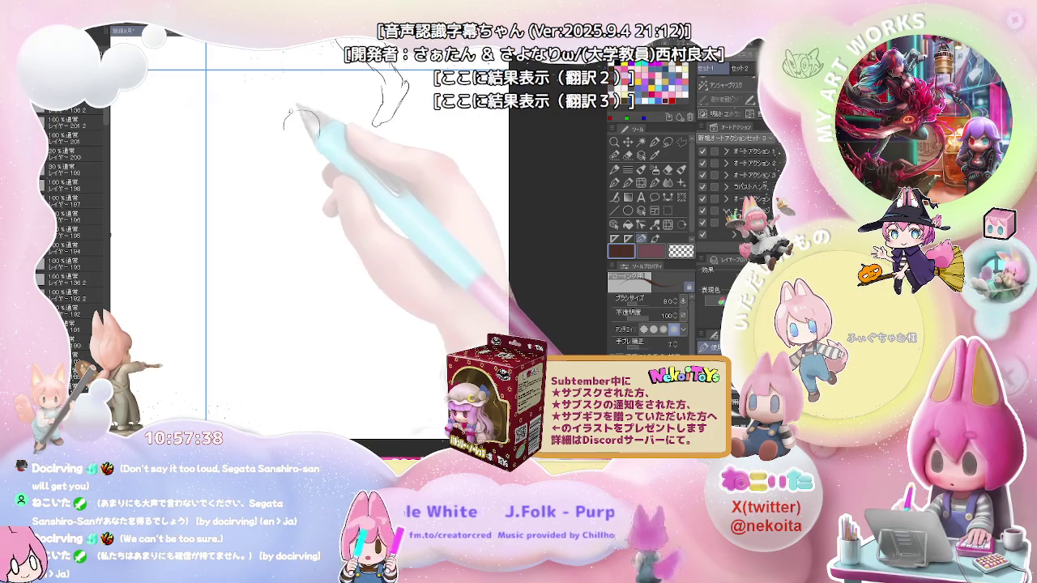
pyautogui.moveTo(323, 130)
pyautogui.mouseDown()
pyautogui.moveTo(317, 143)
pyautogui.moveTo(267, 142)
pyautogui.moveTo(293, 145)
pyautogui.moveTo(257, 150)
pyautogui.moveTo(274, 172)
pyautogui.mouseUp()
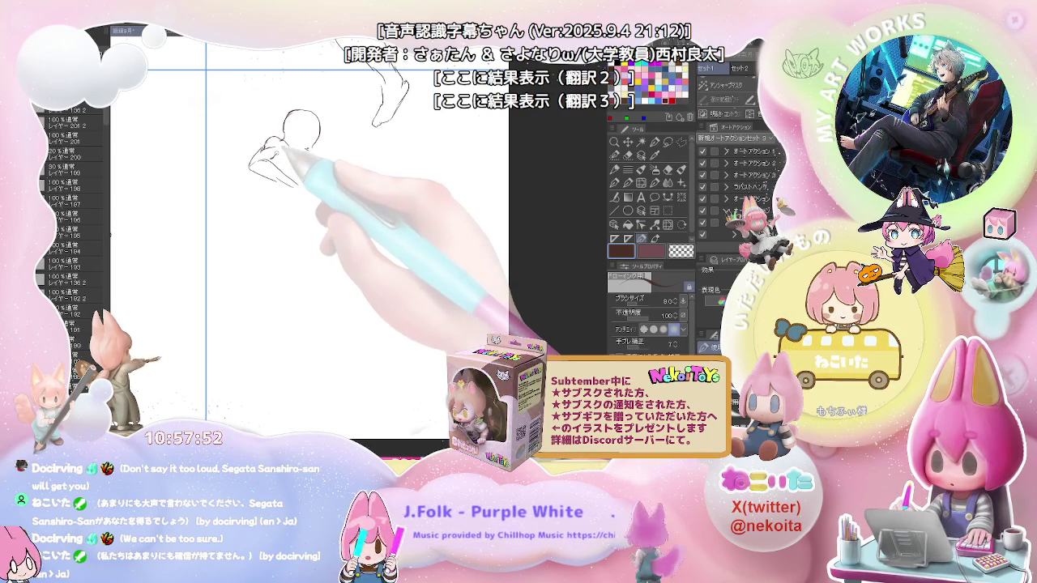
# Step: Sketch the new figure's chest, hand lines and hip line
pyautogui.moveTo(295, 162); pyautogui.dragTo(304, 152)
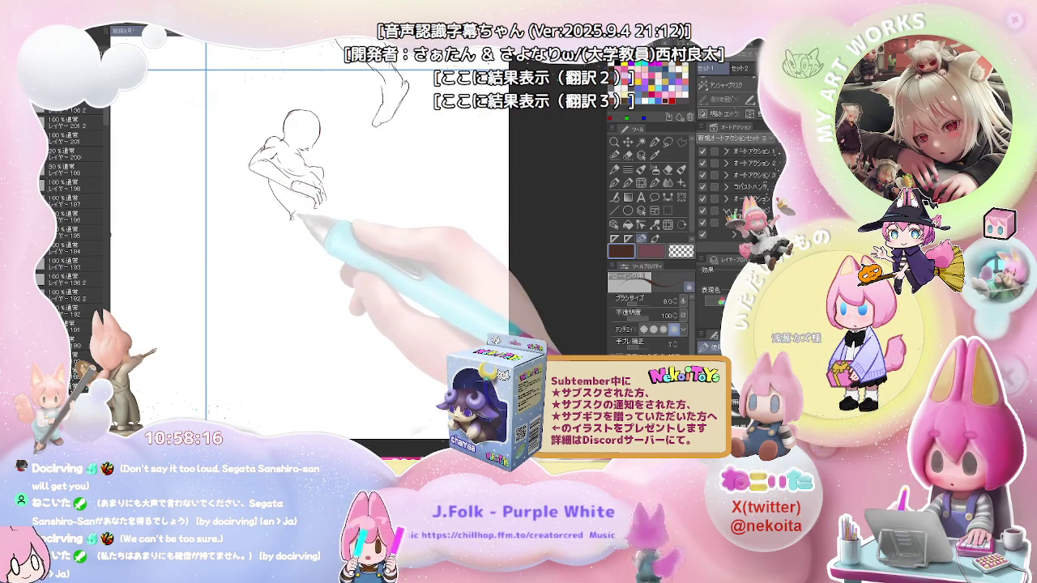
pyautogui.moveTo(319, 196); pyautogui.dragTo(328, 209)
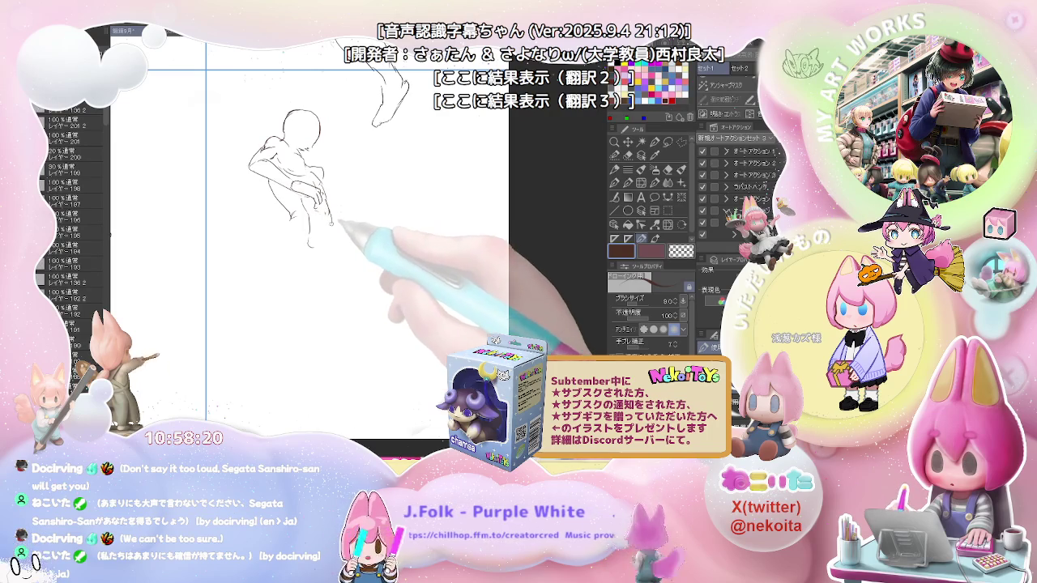
pyautogui.press('e')
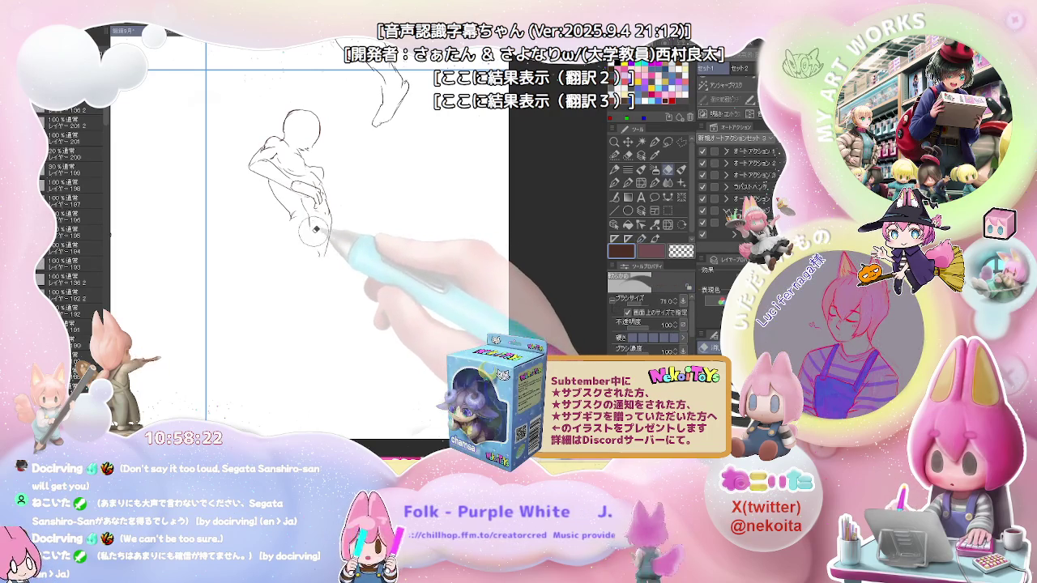
pyautogui.press('p')
pyautogui.moveTo(330, 214)
pyautogui.mouseDown()
pyautogui.moveTo(334, 241)
pyautogui.moveTo(360, 255)
pyautogui.mouseUp()
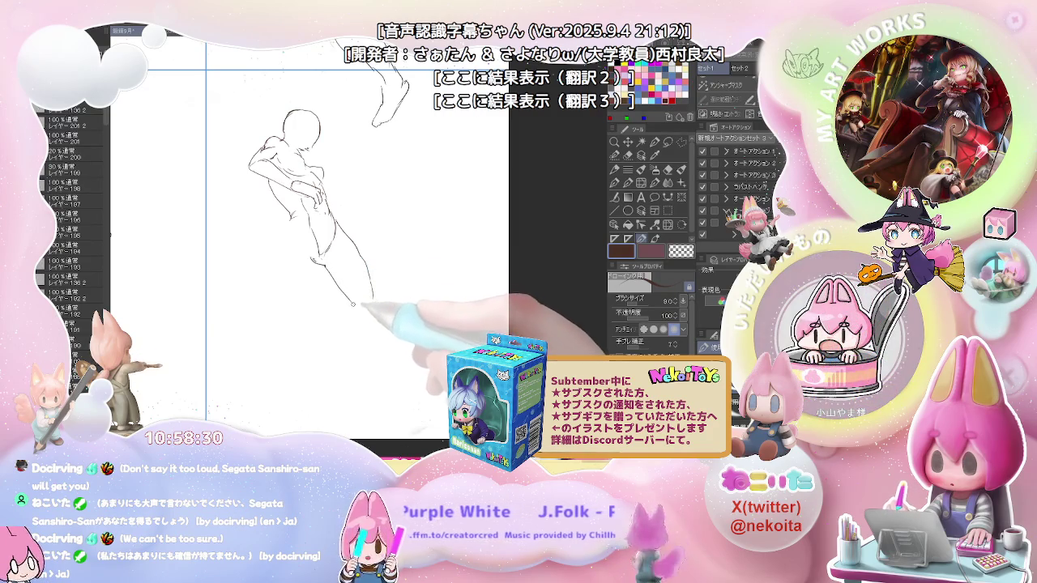
# Step: Draw the figure's right leg contour down through the lower leg and foot
pyautogui.moveTo(304, 264)
pyautogui.mouseDown()
pyautogui.moveTo(324, 269)
pyautogui.moveTo(354, 310)
pyautogui.moveTo(358, 271)
pyautogui.mouseUp()
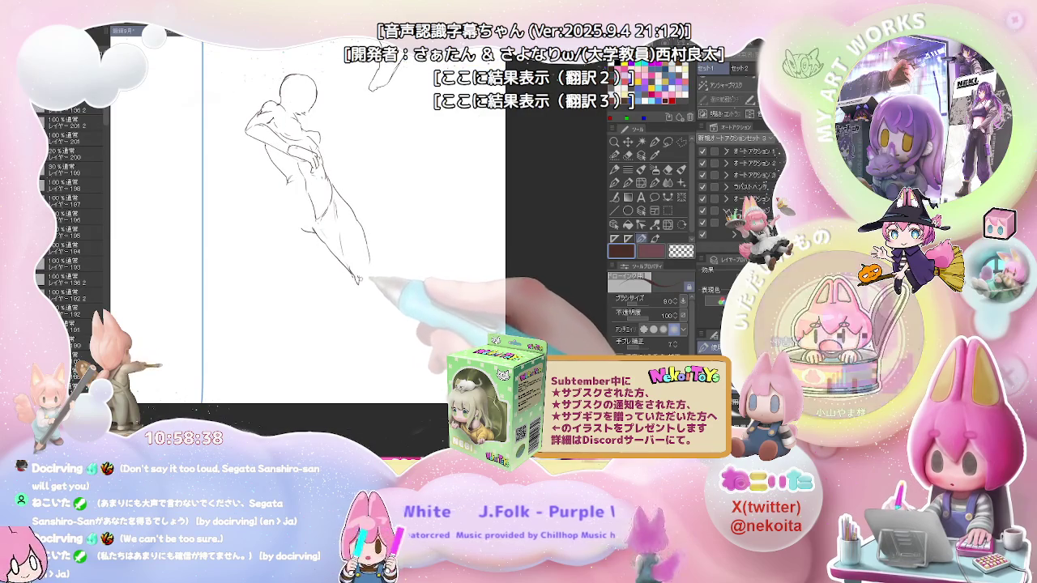
pyautogui.moveTo(369, 243); pyautogui.dragTo(375, 267)
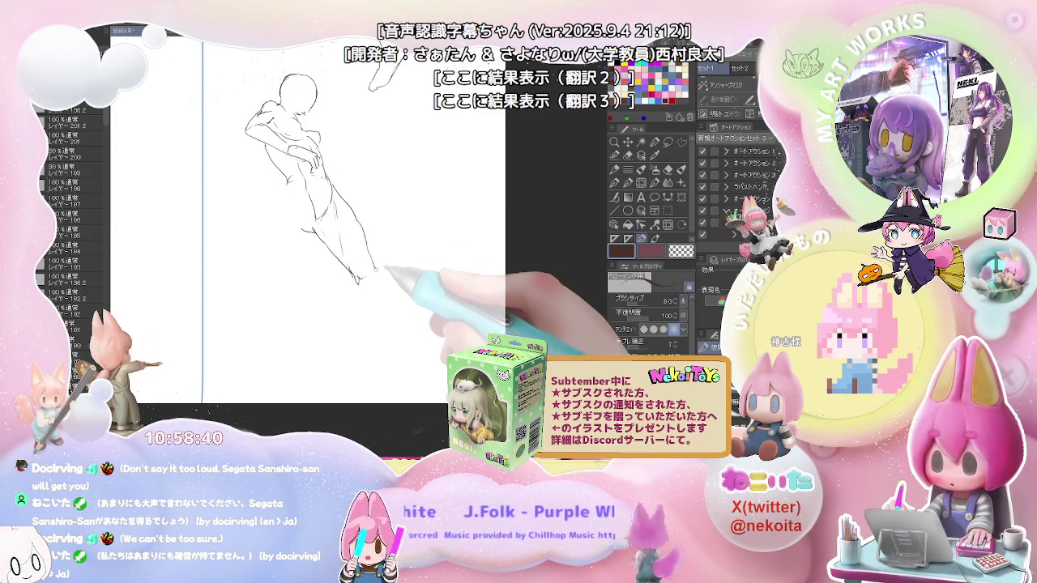
pyautogui.moveTo(355, 309); pyautogui.dragTo(366, 326)
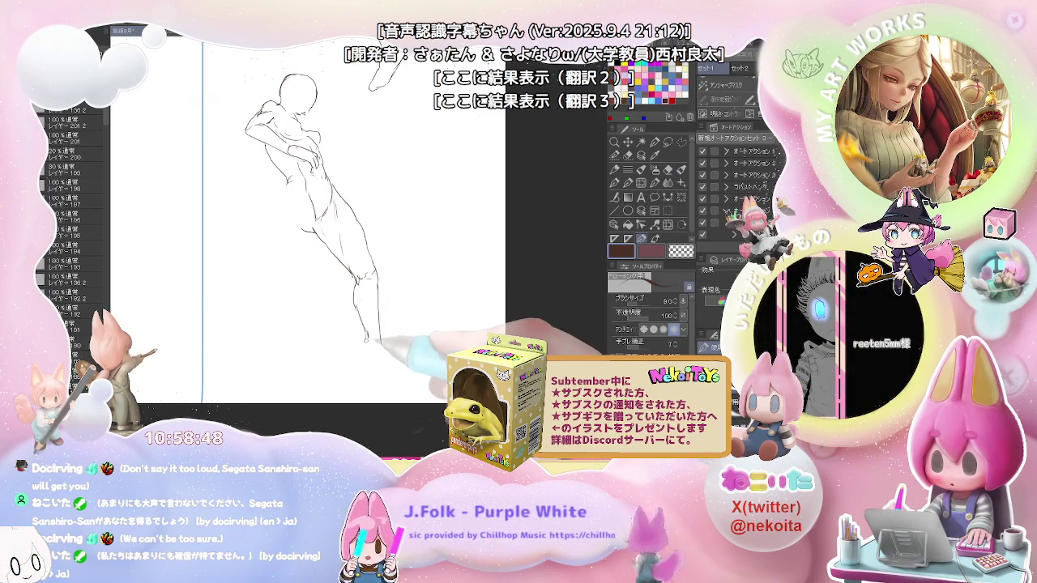
pyautogui.moveTo(379, 344); pyautogui.dragTo(370, 307)
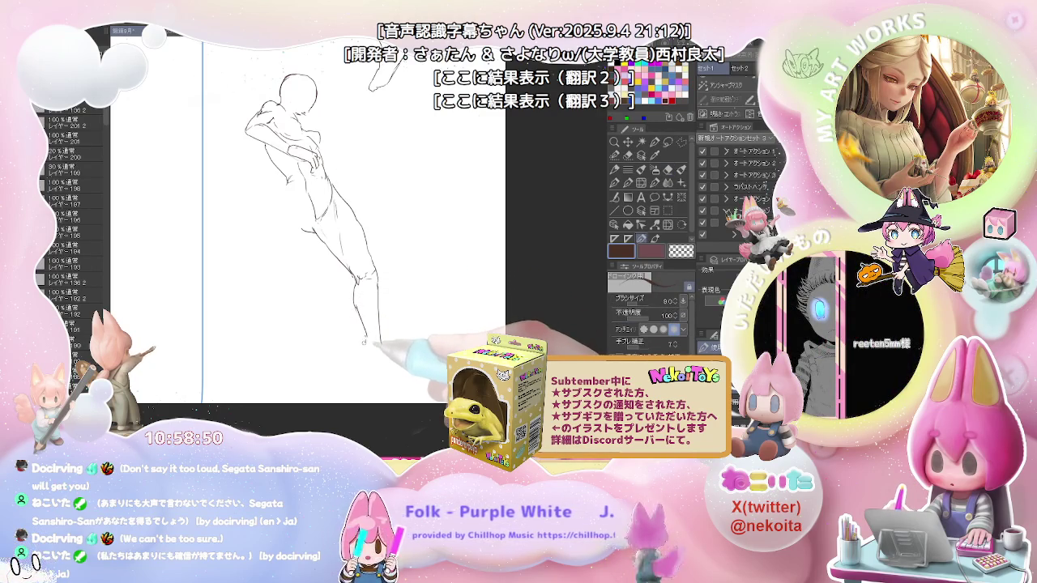
pyautogui.moveTo(368, 347); pyautogui.dragTo(375, 308)
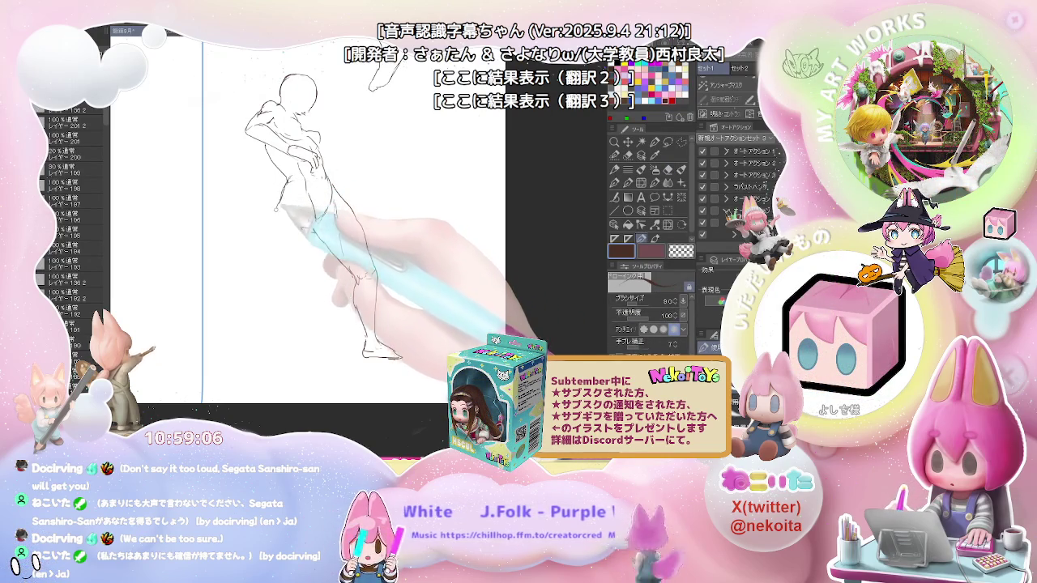
# Step: Draw the left side from thigh to foot and add a stroke near the raised hand
pyautogui.moveTo(282, 202); pyautogui.dragTo(269, 263)
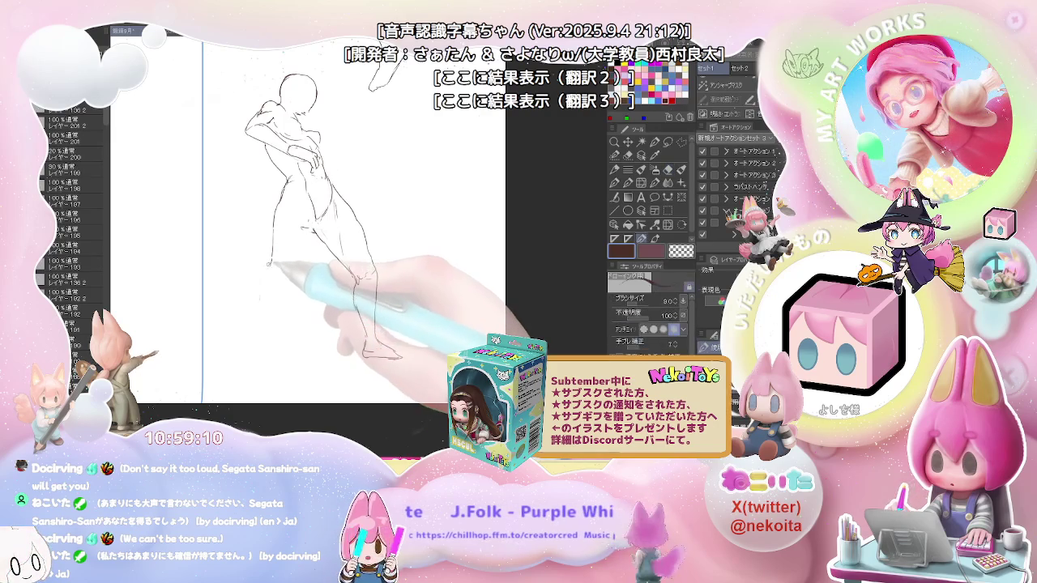
pyautogui.moveTo(270, 268)
pyautogui.mouseDown()
pyautogui.moveTo(239, 338)
pyautogui.moveTo(252, 343)
pyautogui.mouseUp()
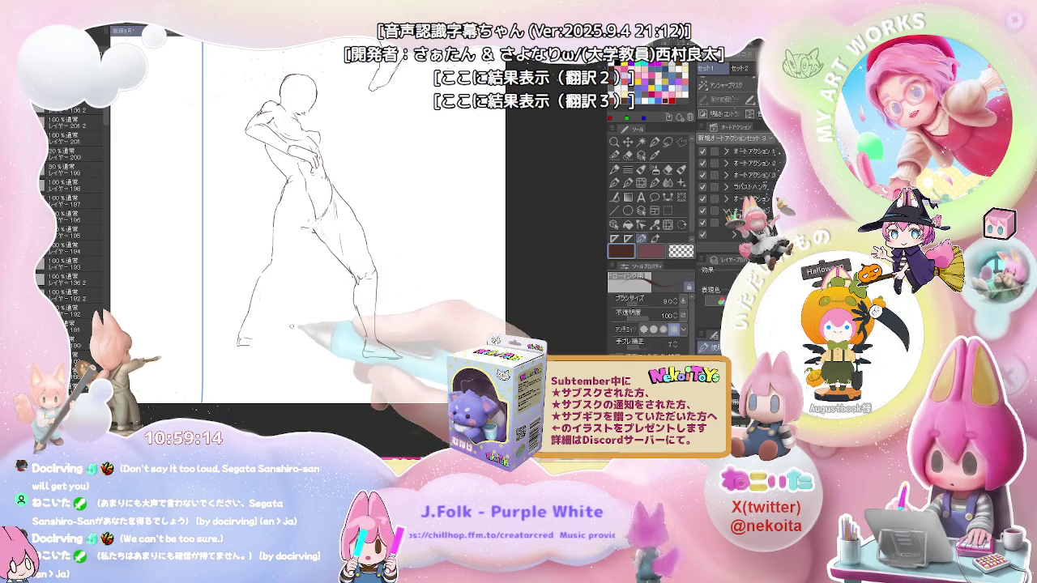
pyautogui.moveTo(243, 346); pyautogui.dragTo(237, 348)
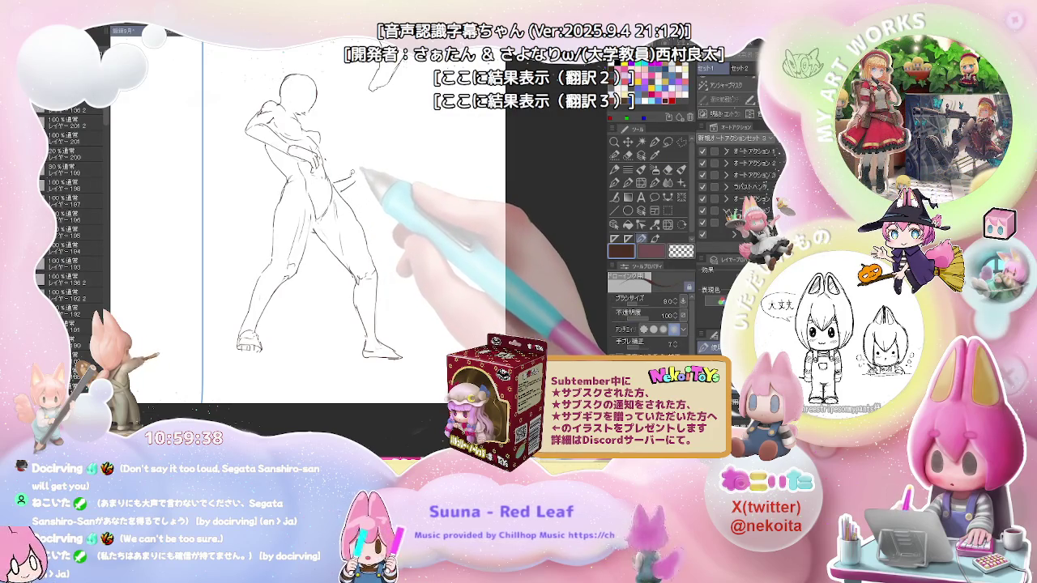
pyautogui.moveTo(358, 163); pyautogui.dragTo(357, 173)
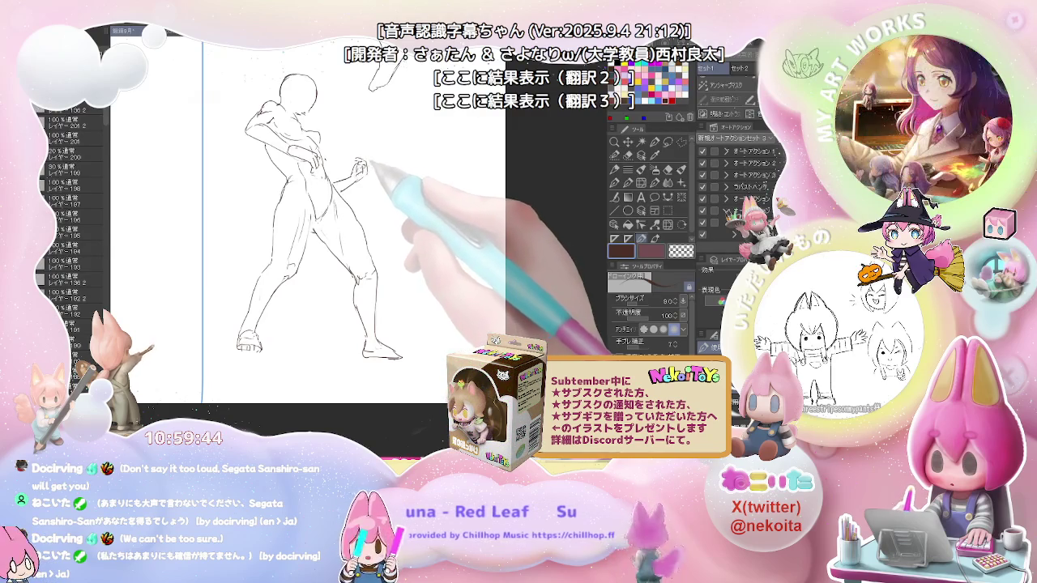
# Step: Hide the figure sketches layer and zoom in on a blank area to start a head
pyautogui.hotkey('ctrl', '-')
pyautogui.hotkey('ctrl', '-')
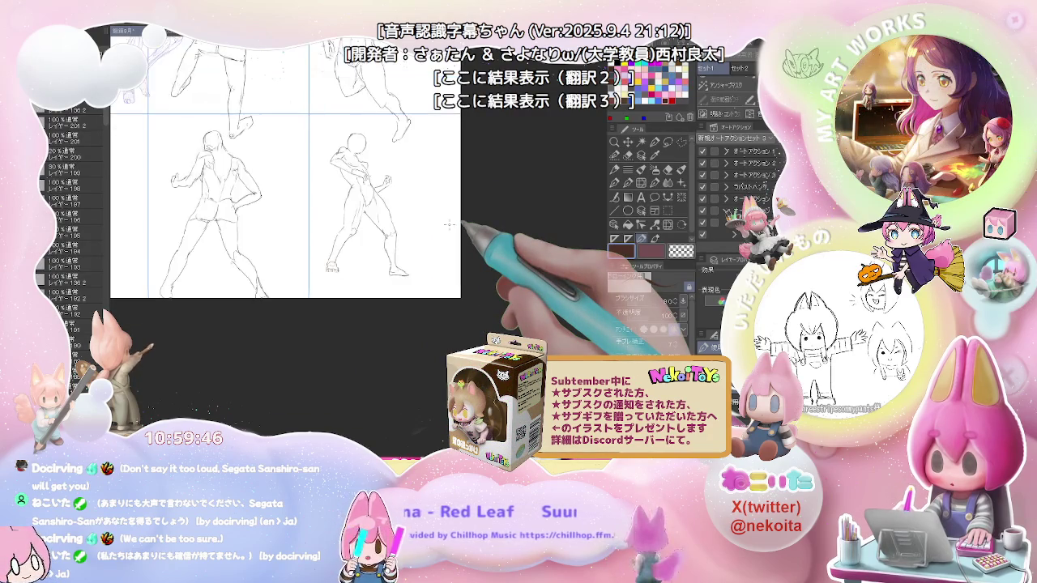
pyautogui.hotkey('ctrl', '-')
pyautogui.hotkey('ctrl', '-')
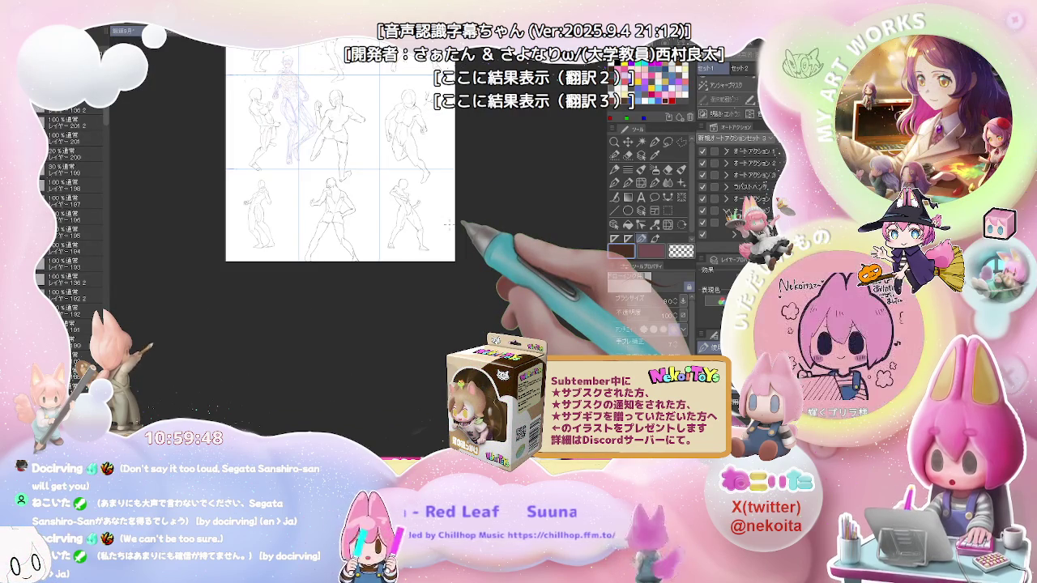
pyautogui.hotkey('ctrl', '+')
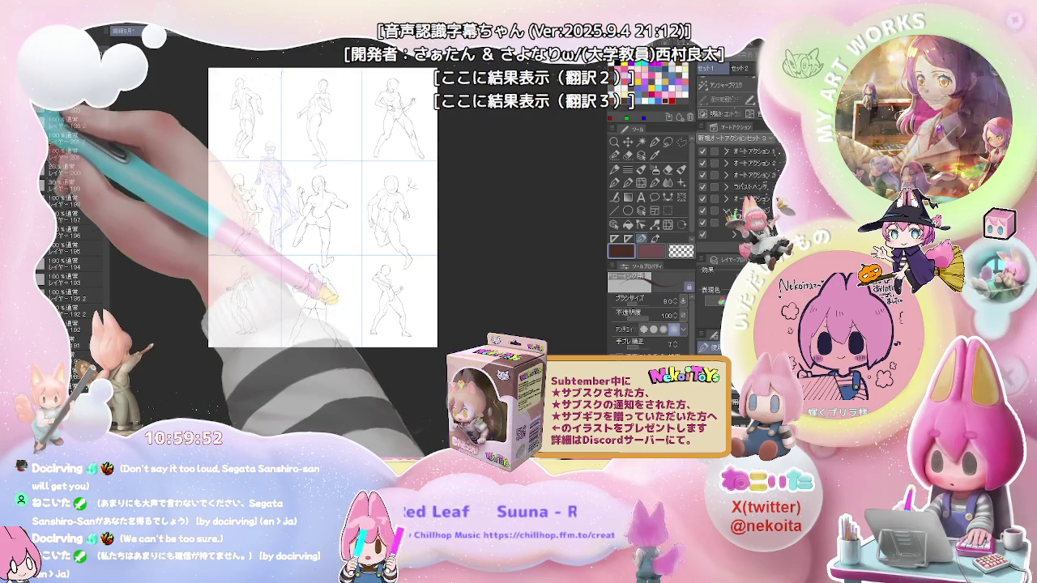
pyautogui.click(42, 129)
pyautogui.hotkey('ctrl', '+')
pyautogui.hotkey('ctrl', '+')
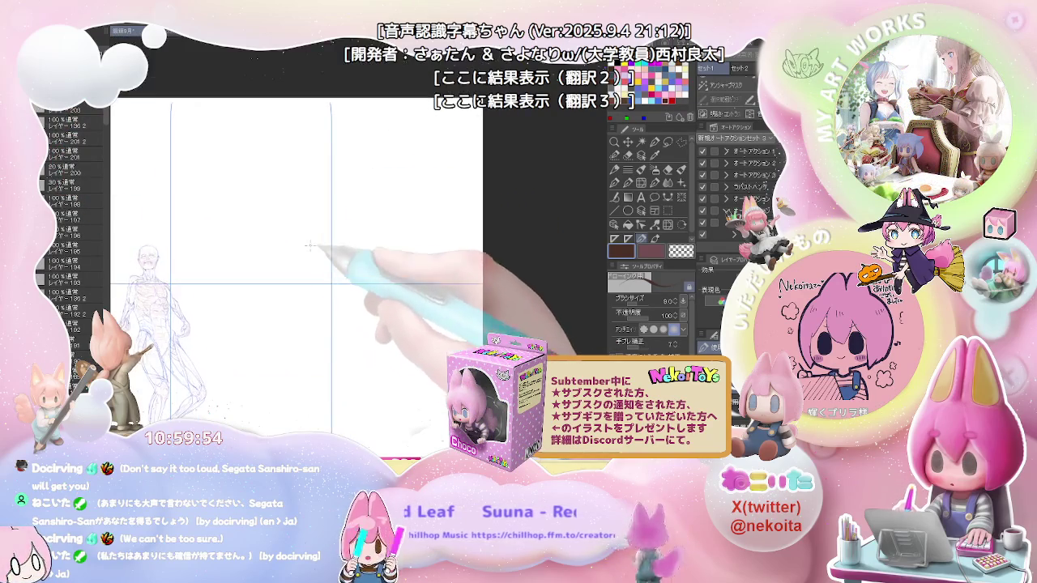
pyautogui.hotkey('ctrl', '+')
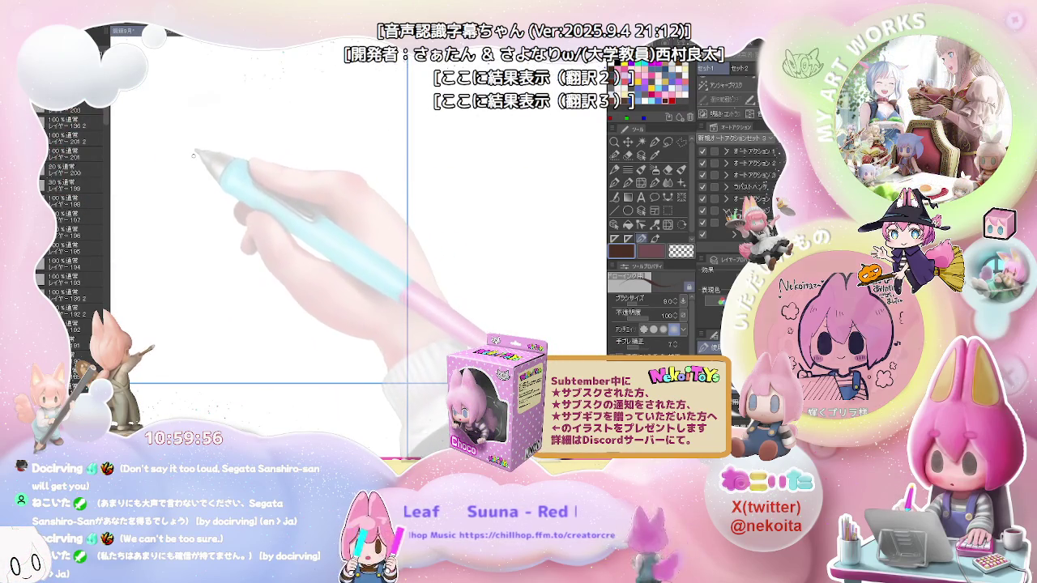
pyautogui.moveTo(203, 127)
pyautogui.mouseDown()
pyautogui.moveTo(200, 171)
pyautogui.moveTo(211, 121)
pyautogui.moveTo(209, 174)
pyautogui.mouseUp()
pyautogui.hotkey('ctrl', 'z')
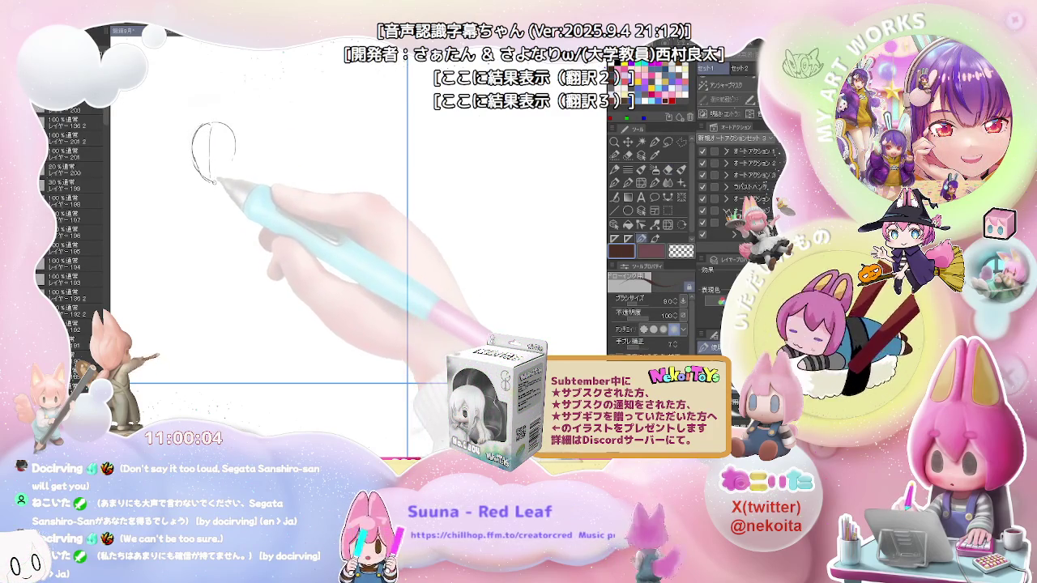
# Step: Sketch the head oval, jaw, neck, shoulders and torso lines
pyautogui.moveTo(225, 172); pyautogui.dragTo(213, 181)
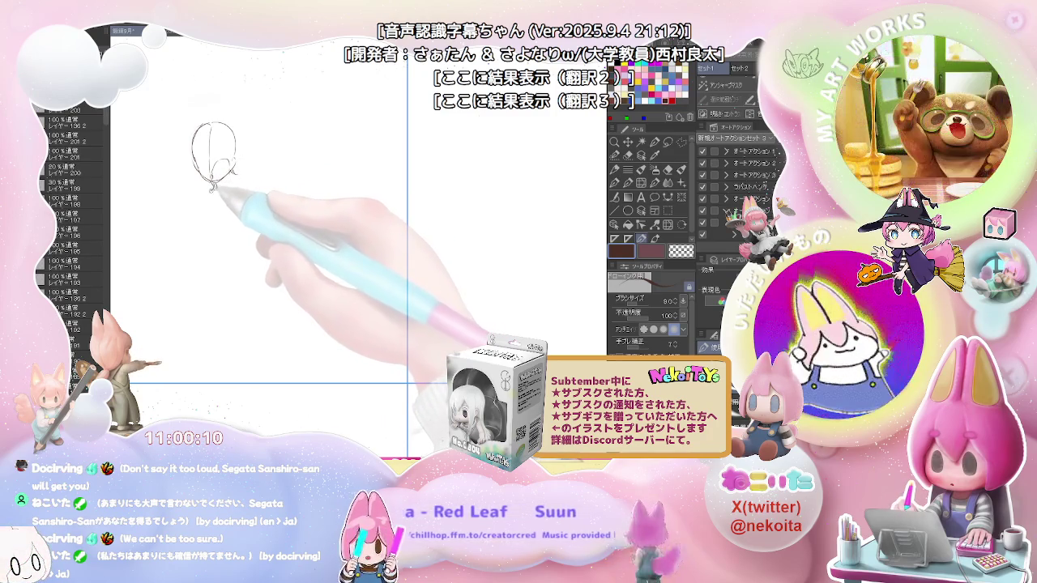
pyautogui.moveTo(235, 207)
pyautogui.mouseDown()
pyautogui.moveTo(239, 176)
pyautogui.moveTo(243, 184)
pyautogui.mouseUp()
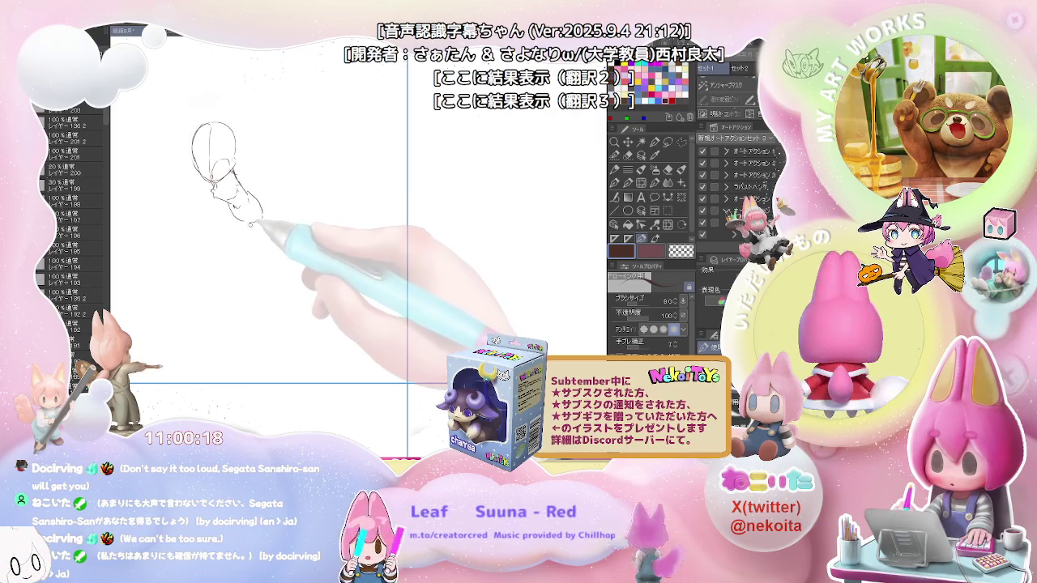
pyautogui.press('e')
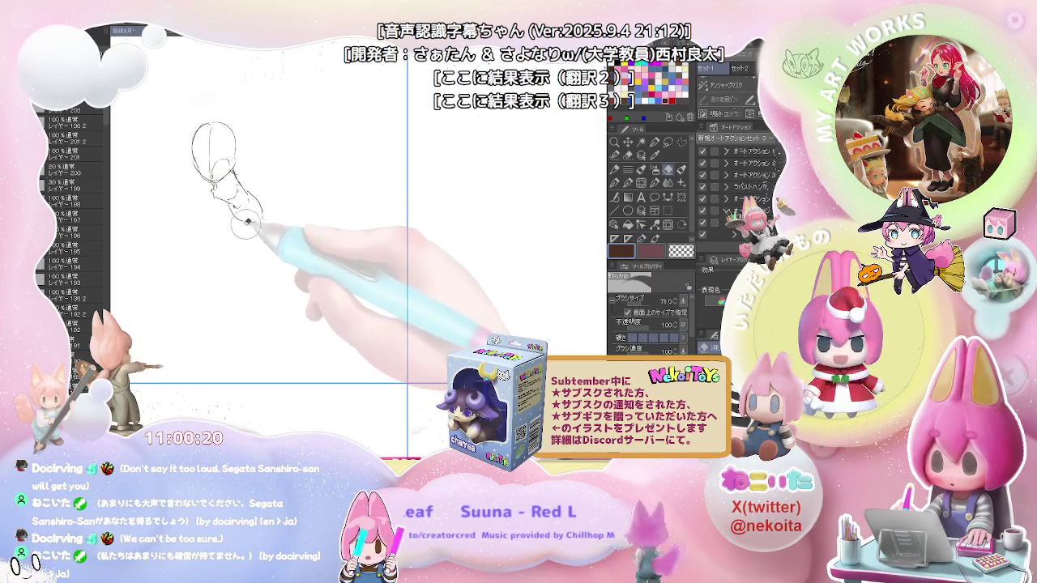
pyautogui.press('p')
pyautogui.moveTo(243, 191); pyautogui.dragTo(256, 235)
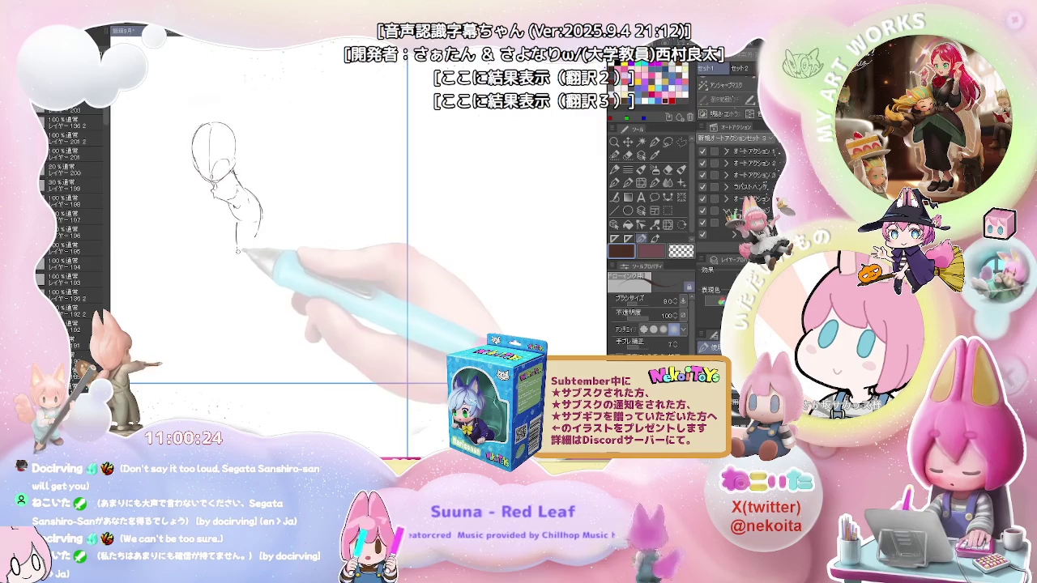
pyautogui.moveTo(236, 220); pyautogui.dragTo(237, 238)
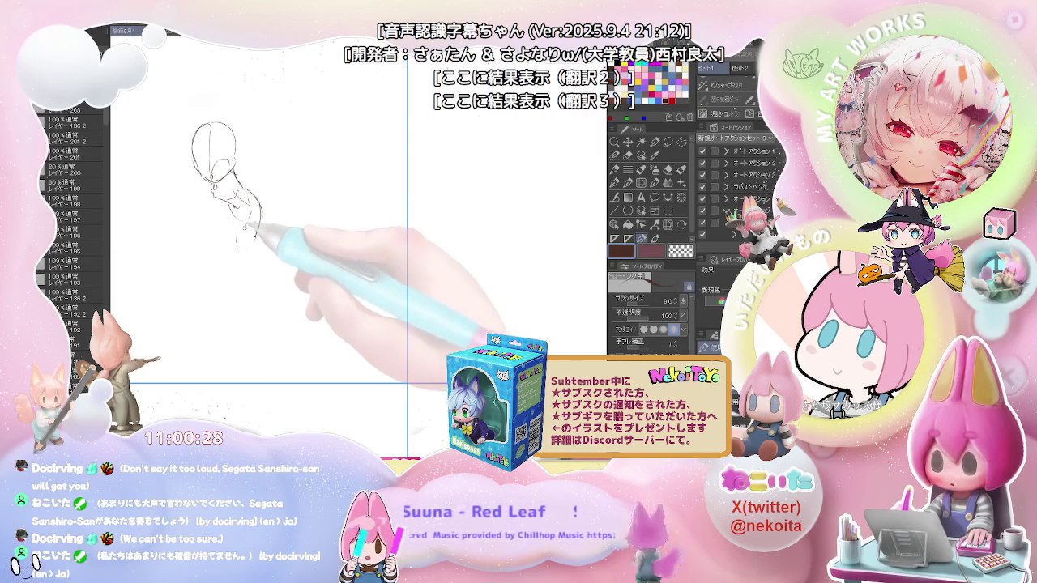
pyautogui.moveTo(241, 217); pyautogui.dragTo(215, 279)
pyautogui.moveTo(245, 202)
pyautogui.mouseDown()
pyautogui.moveTo(255, 237)
pyautogui.moveTo(202, 325)
pyautogui.moveTo(193, 230)
pyautogui.moveTo(256, 240)
pyautogui.moveTo(220, 255)
pyautogui.moveTo(127, 330)
pyautogui.moveTo(187, 329)
pyautogui.moveTo(243, 385)
pyautogui.mouseUp()
# Step: Sketch both legs down to the ankles, plus a thigh line and upper-torso stroke
pyautogui.moveTo(253, 332); pyautogui.dragTo(257, 381)
pyautogui.moveTo(407, 383); pyautogui.dragTo(429, 288)
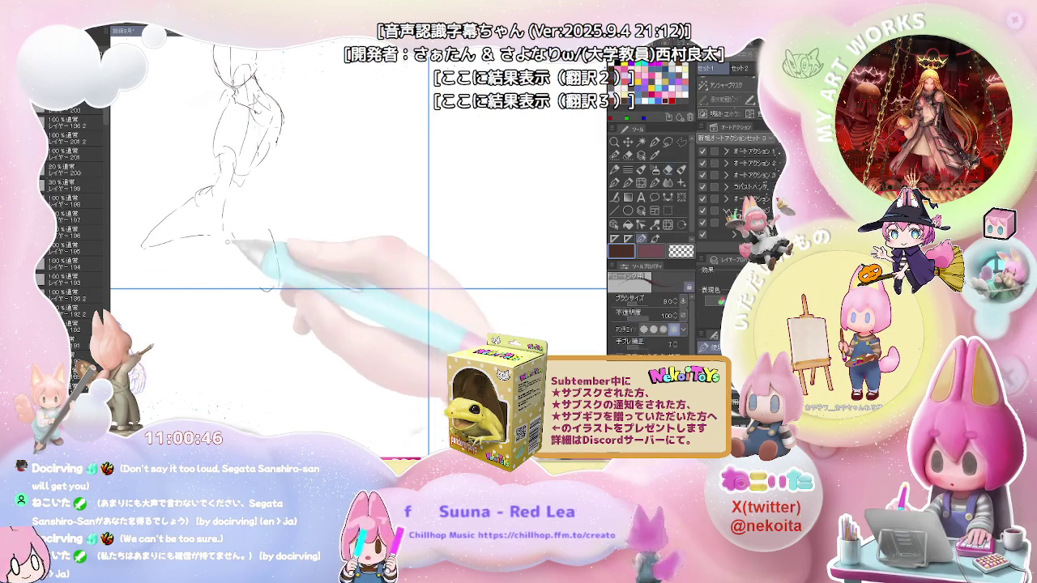
pyautogui.moveTo(267, 228)
pyautogui.mouseDown()
pyautogui.moveTo(279, 279)
pyautogui.moveTo(251, 306)
pyautogui.mouseUp()
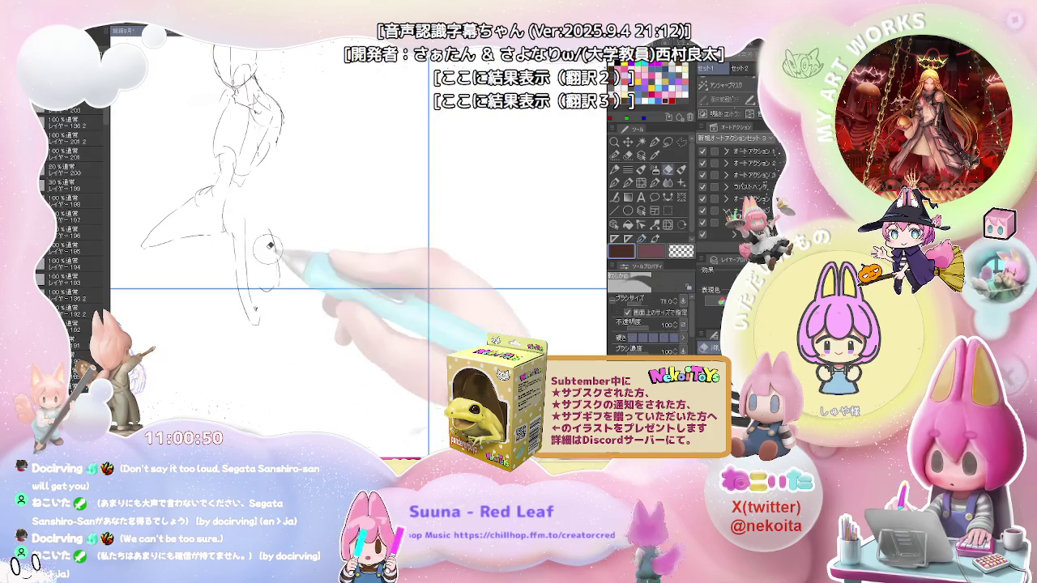
pyautogui.moveTo(264, 287); pyautogui.dragTo(270, 369)
pyautogui.moveTo(257, 324); pyautogui.dragTo(258, 379)
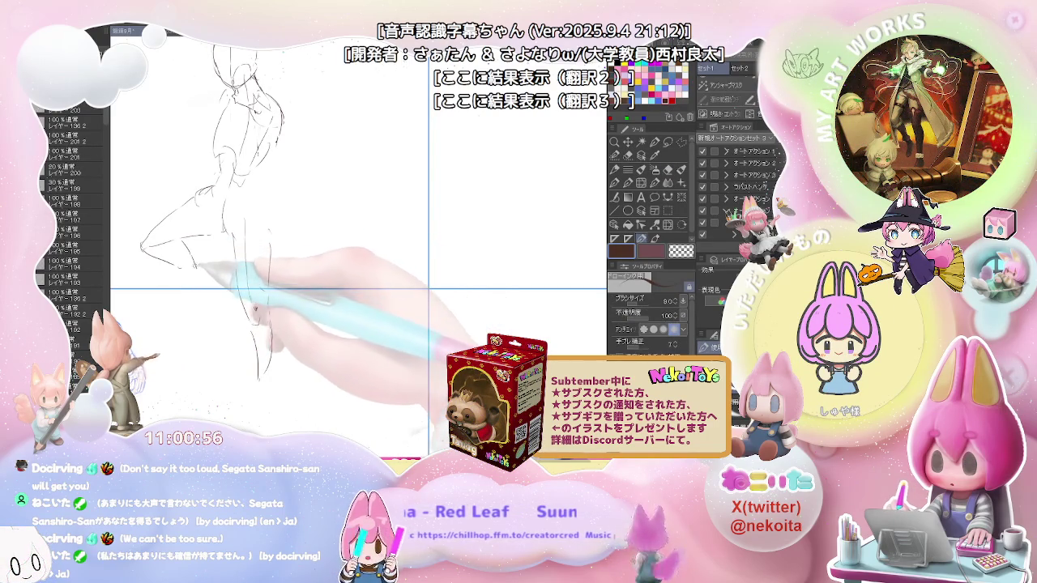
pyautogui.moveTo(187, 244); pyautogui.dragTo(204, 287)
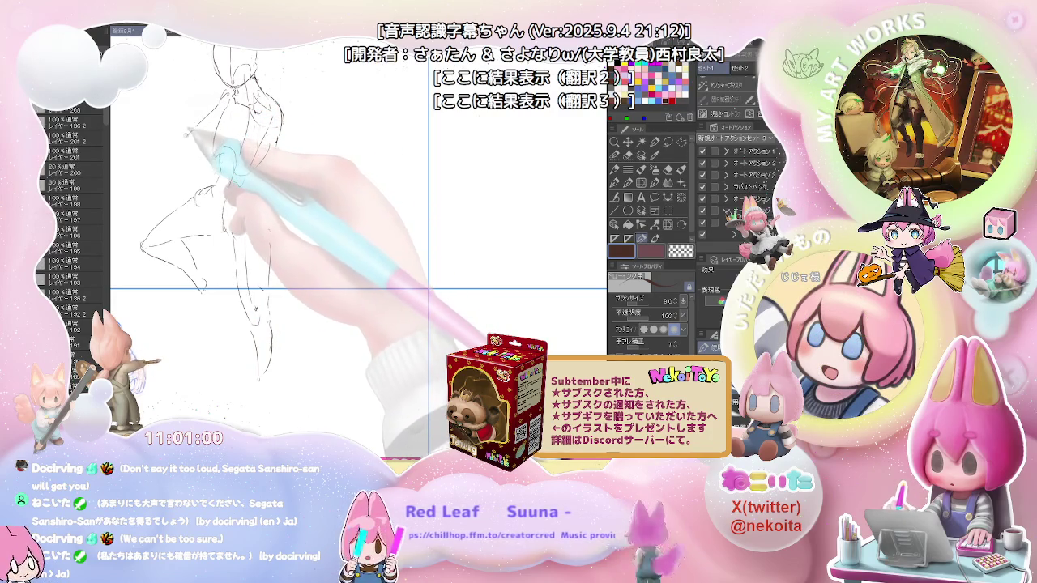
pyautogui.moveTo(199, 114)
pyautogui.mouseDown()
pyautogui.moveTo(178, 126)
pyautogui.moveTo(193, 185)
pyautogui.moveTo(241, 192)
pyautogui.moveTo(232, 209)
pyautogui.mouseUp()
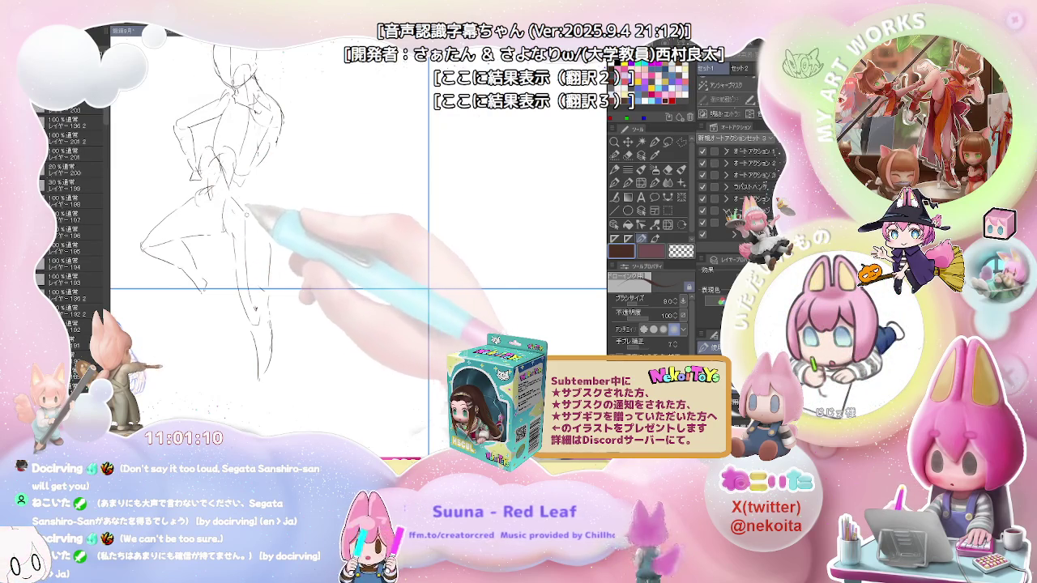
# Step: Clean up and redraw torso and leg lines with eraser and pencil, raising pencil size to 9.0
pyautogui.press('e')
pyautogui.press('p')
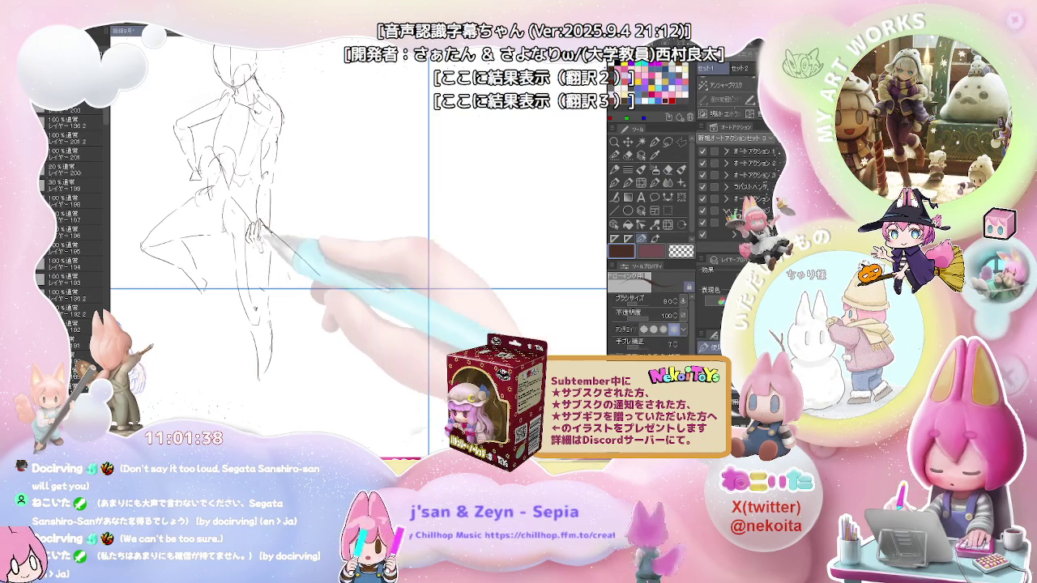
pyautogui.press('e')
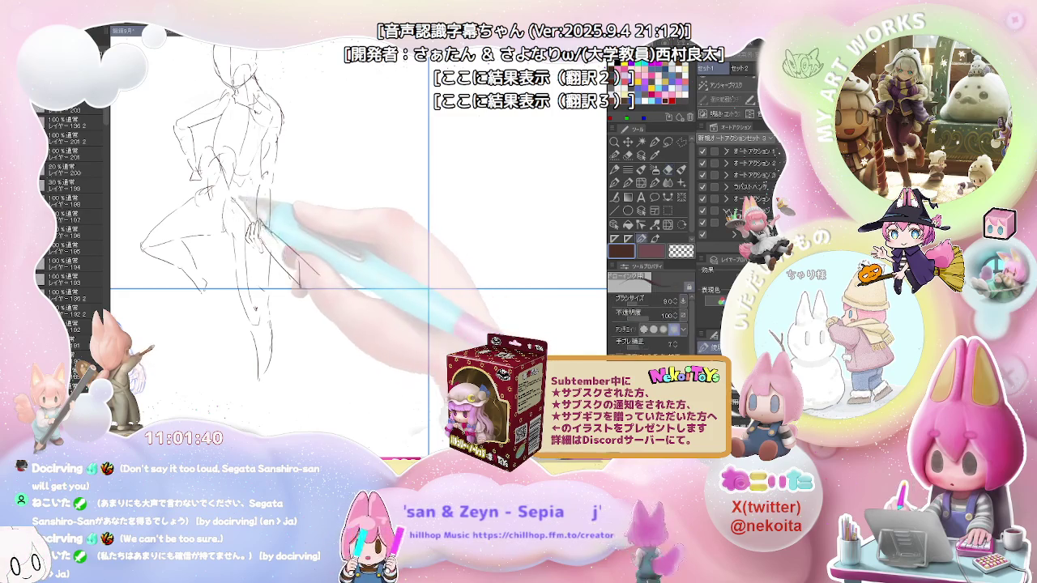
pyautogui.press('p')
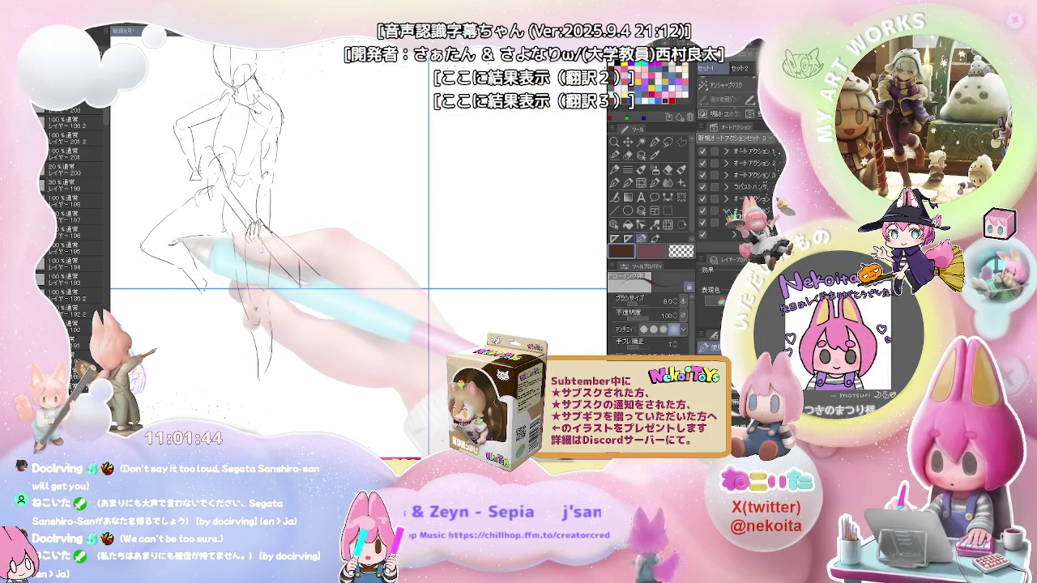
pyautogui.press('e')
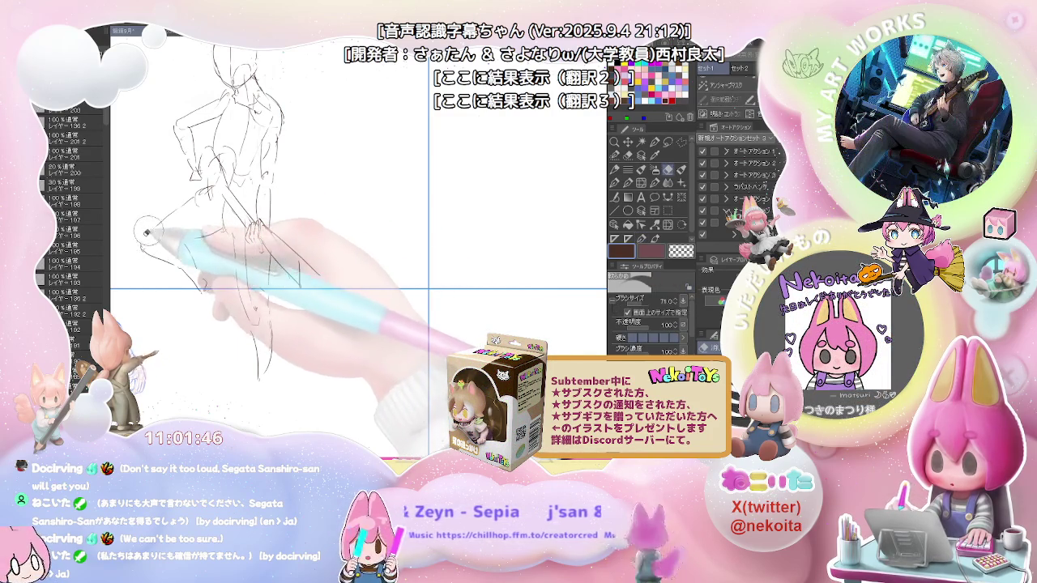
pyautogui.press('p')
pyautogui.press('e')
pyautogui.press('p')
pyautogui.press('e')
pyautogui.press('p')
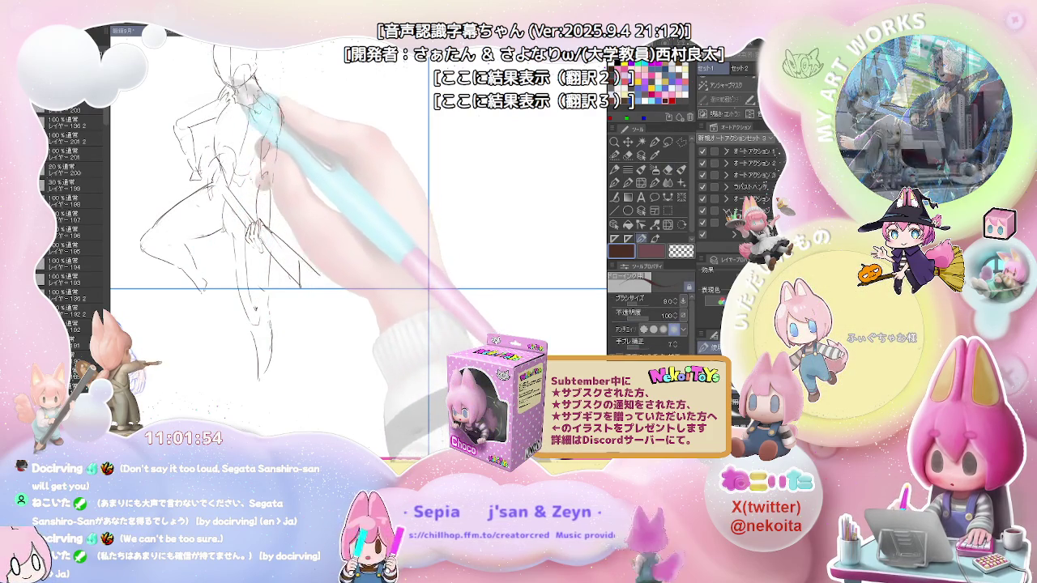
pyautogui.press('e')
pyautogui.press('p')
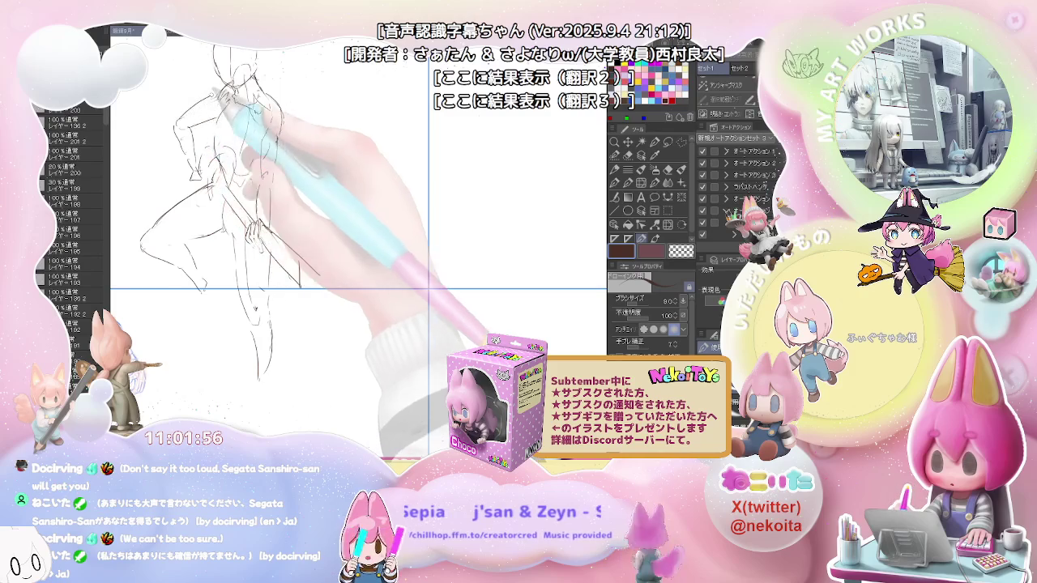
pyautogui.press('e')
pyautogui.press('p')
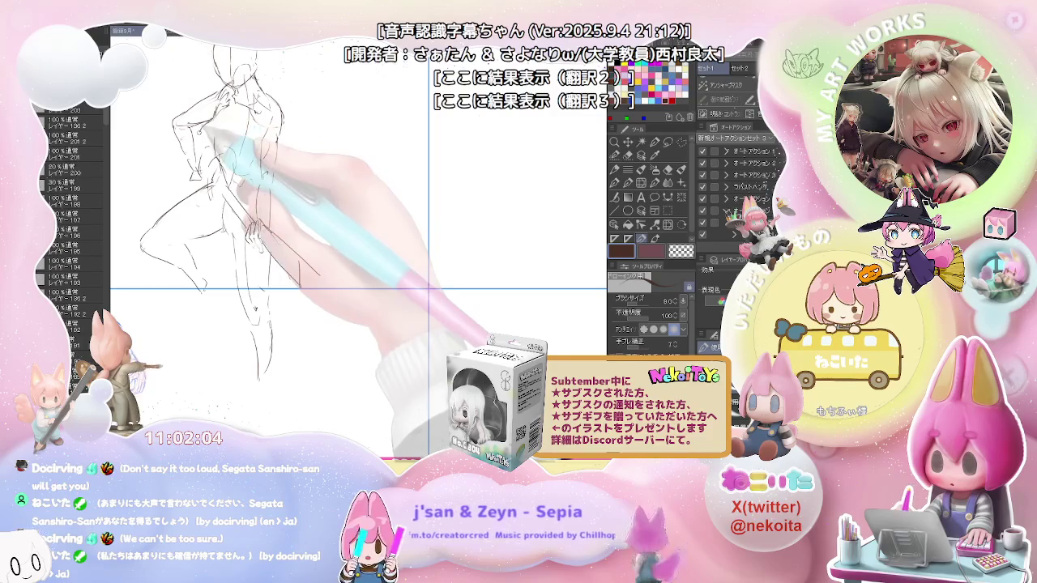
pyautogui.press(']')
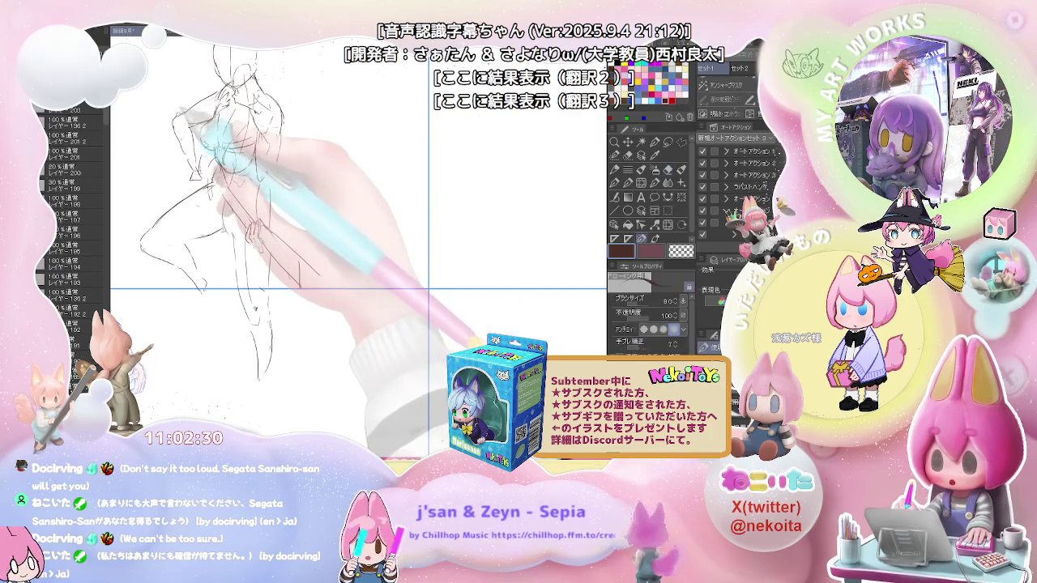
# Step: Add chest contour strokes and rough in the feet, erasing stray lines along the way
pyautogui.press('e')
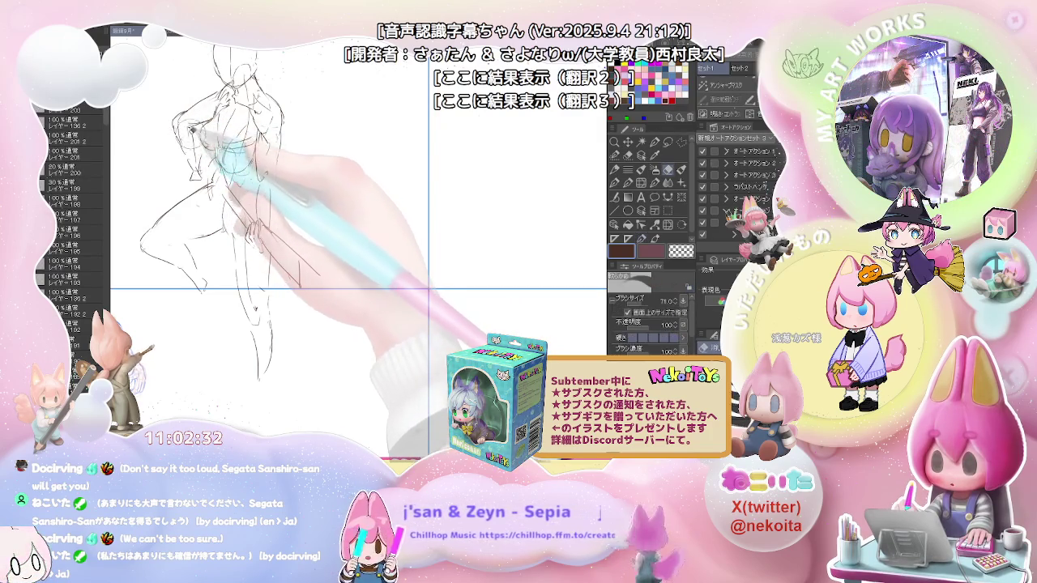
pyautogui.press('p')
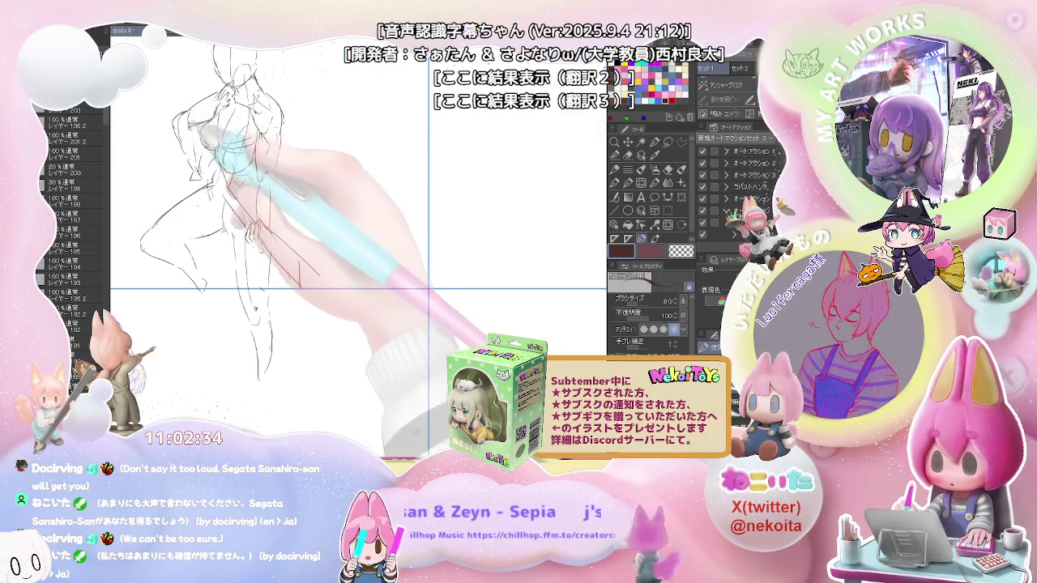
pyautogui.moveTo(212, 154); pyautogui.dragTo(195, 174)
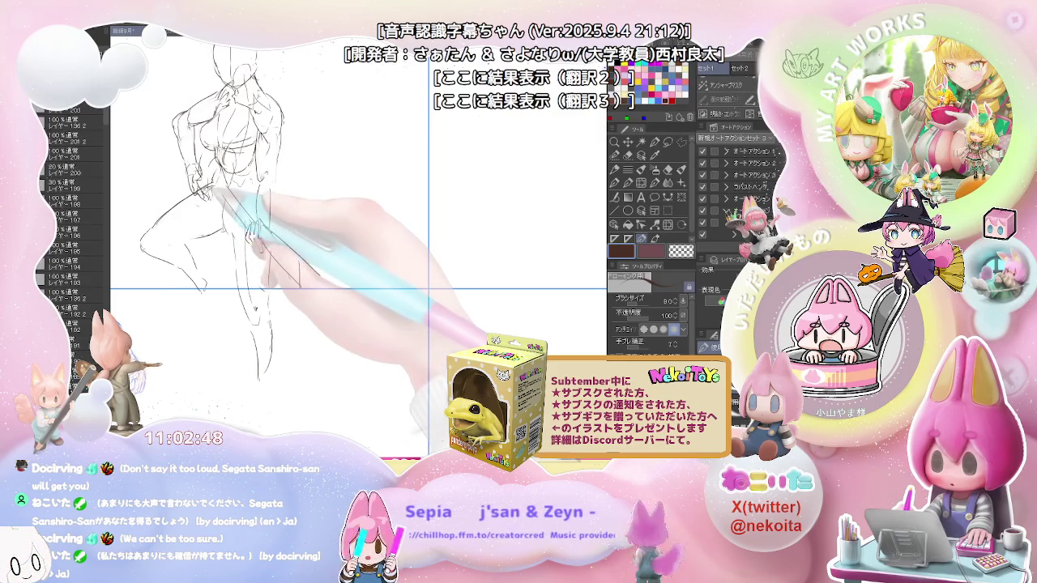
pyautogui.press('e')
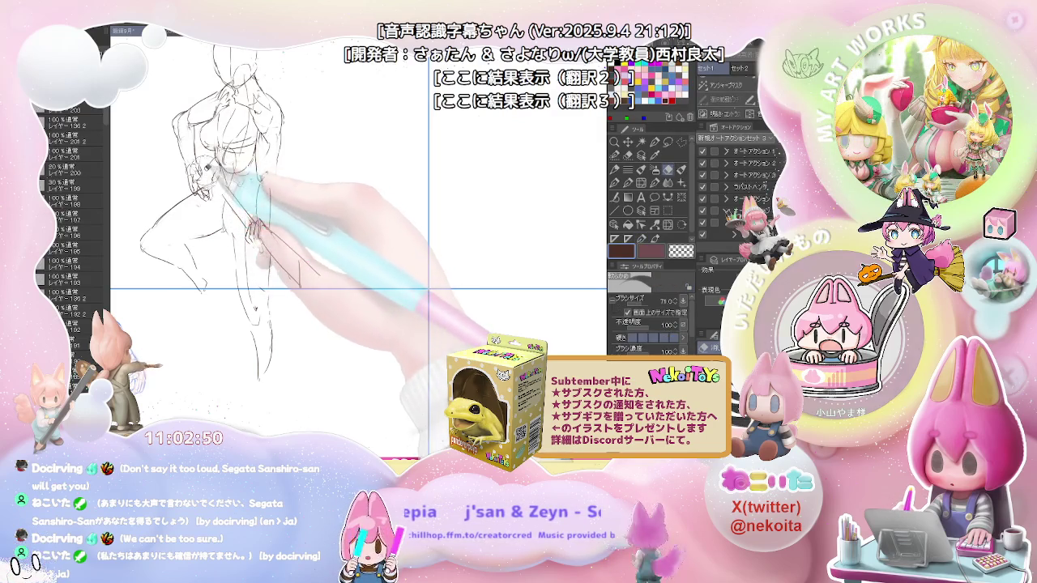
pyautogui.press('p')
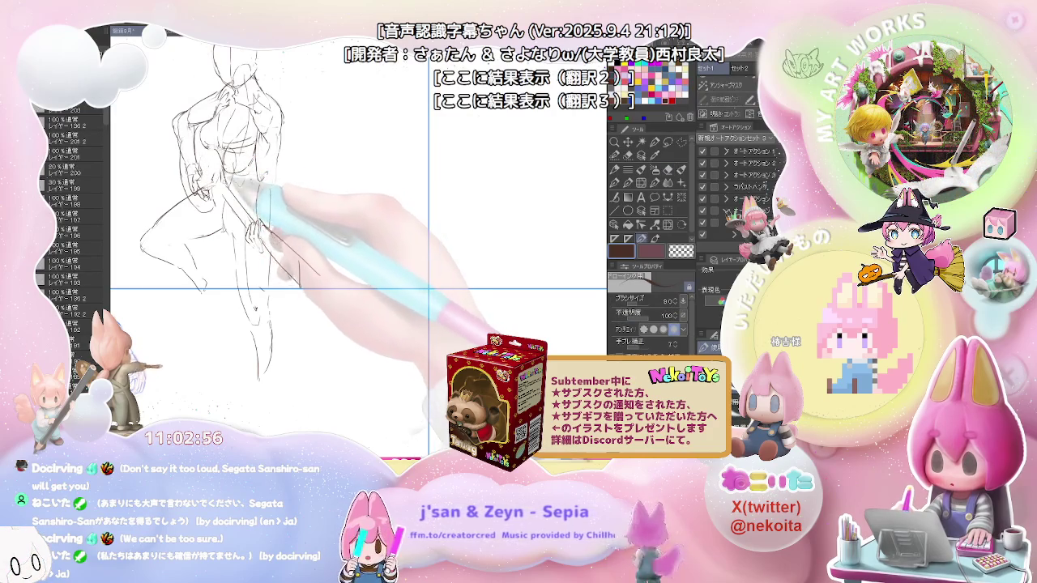
pyautogui.press('e')
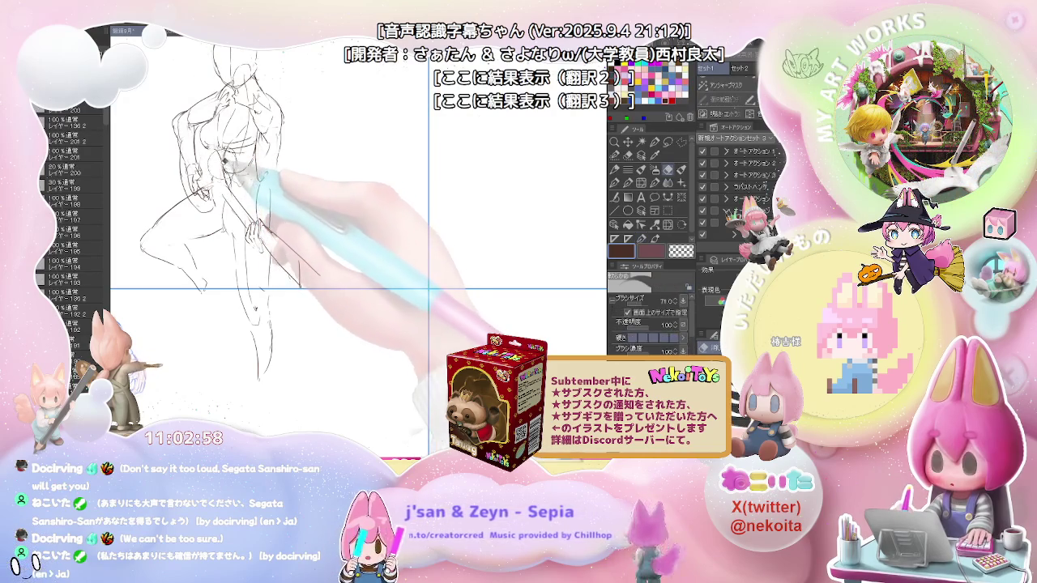
pyautogui.press('p')
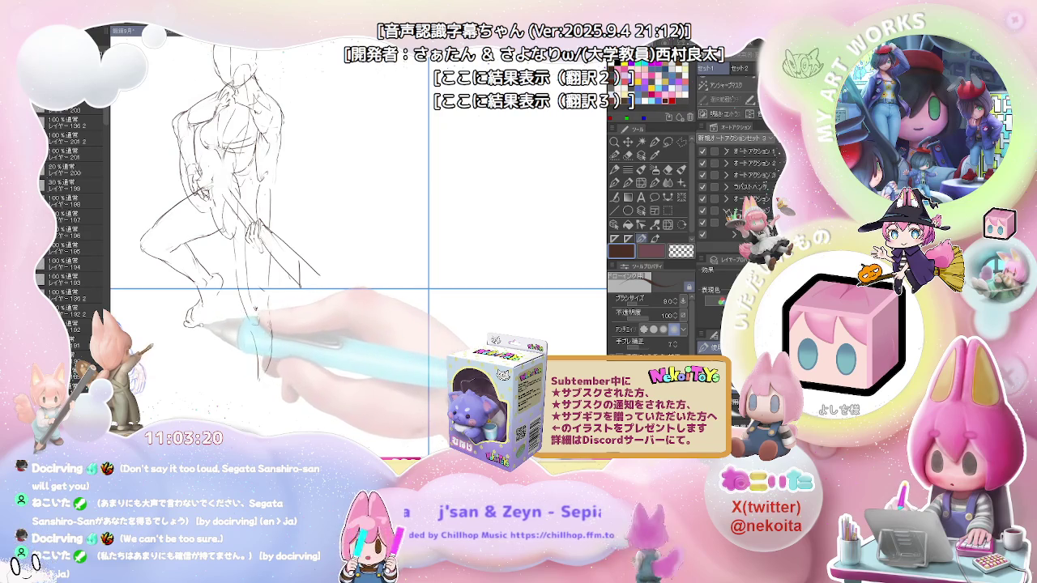
pyautogui.press('e')
pyautogui.press('p')
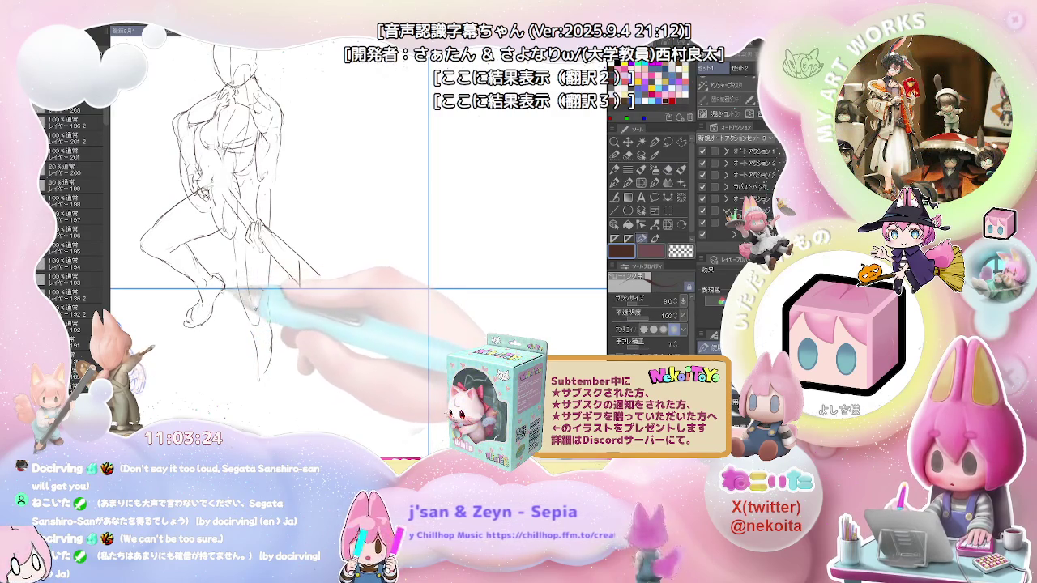
pyautogui.hotkey('ctrl', '-')
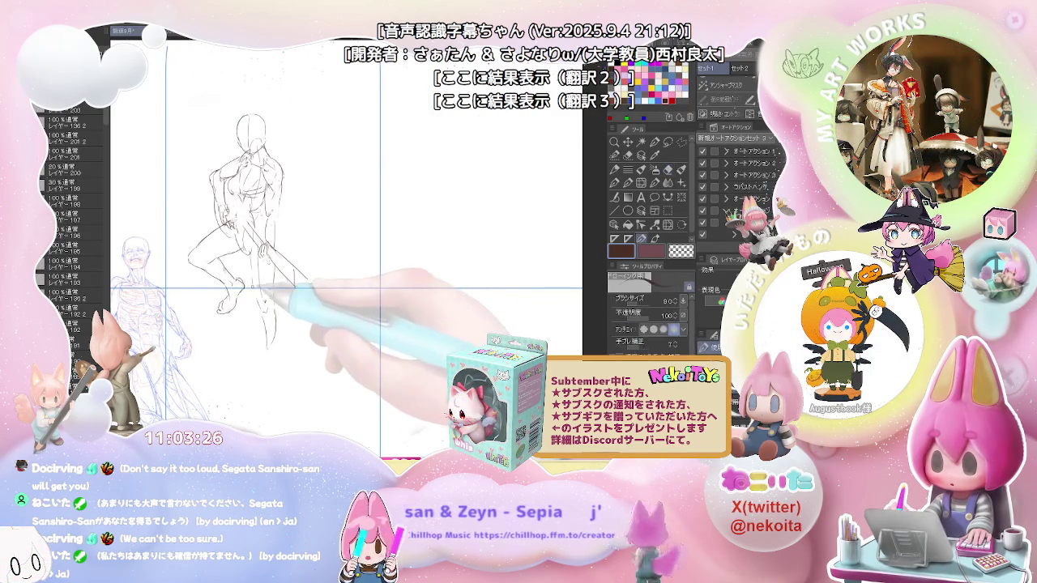
# Step: Erase and redraw the staff-holding figure's limb lines, comparing against the reference figure
pyautogui.hotkey('ctrl', '+')
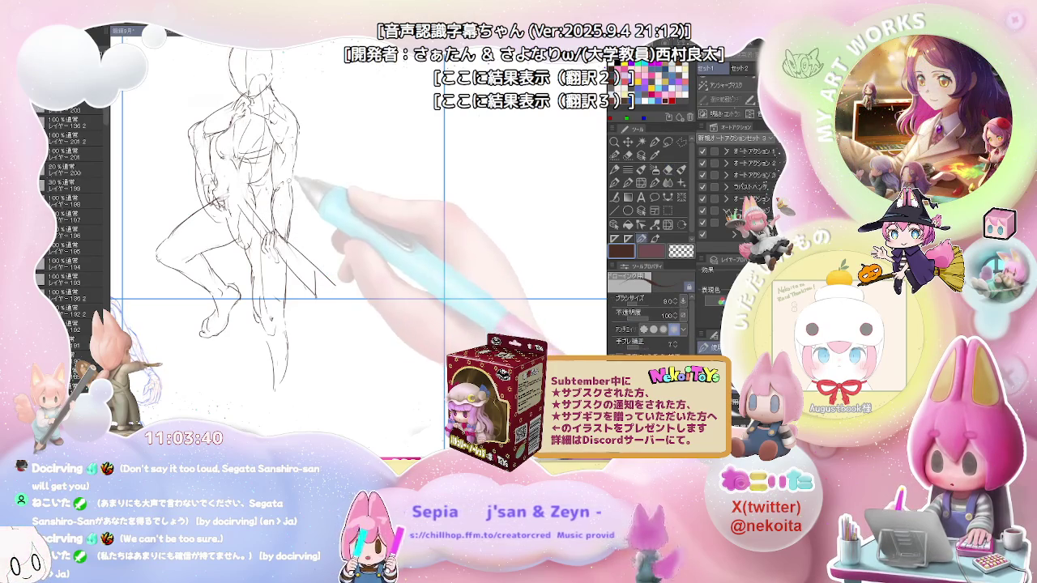
pyautogui.press('e')
pyautogui.press('p')
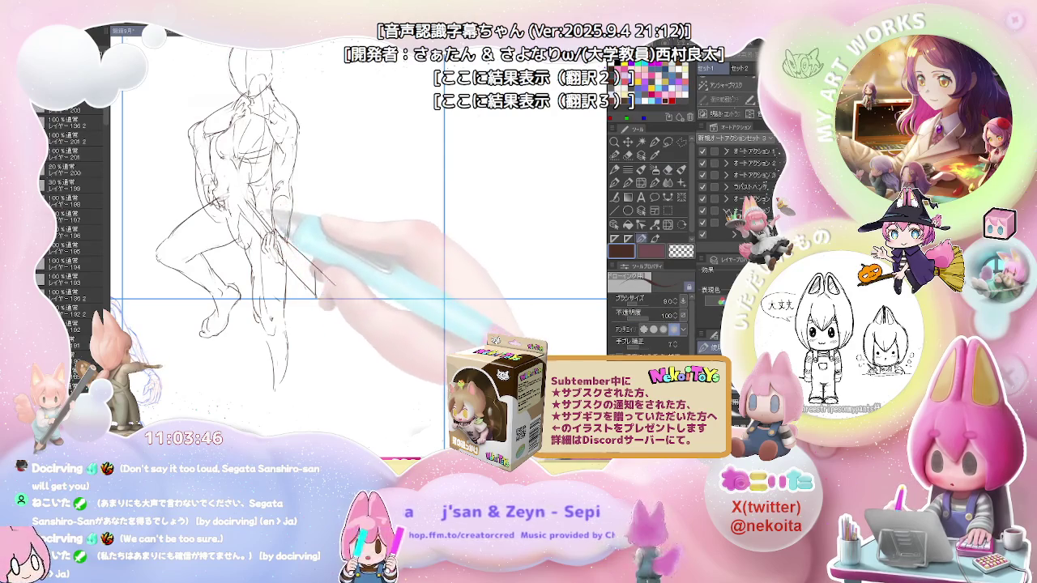
pyautogui.hotkey('ctrl', '-')
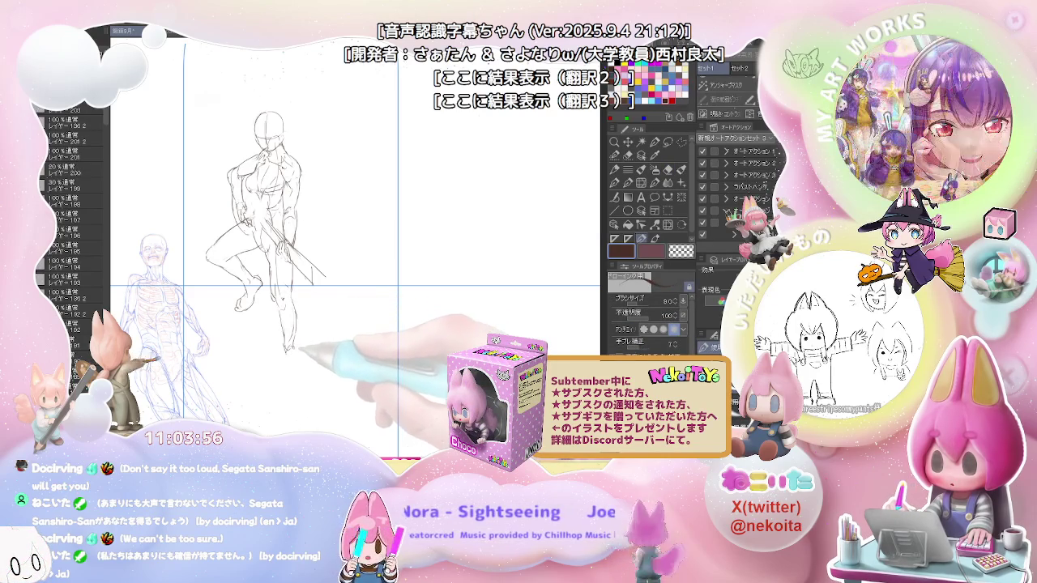
pyautogui.press('e')
pyautogui.press('p')
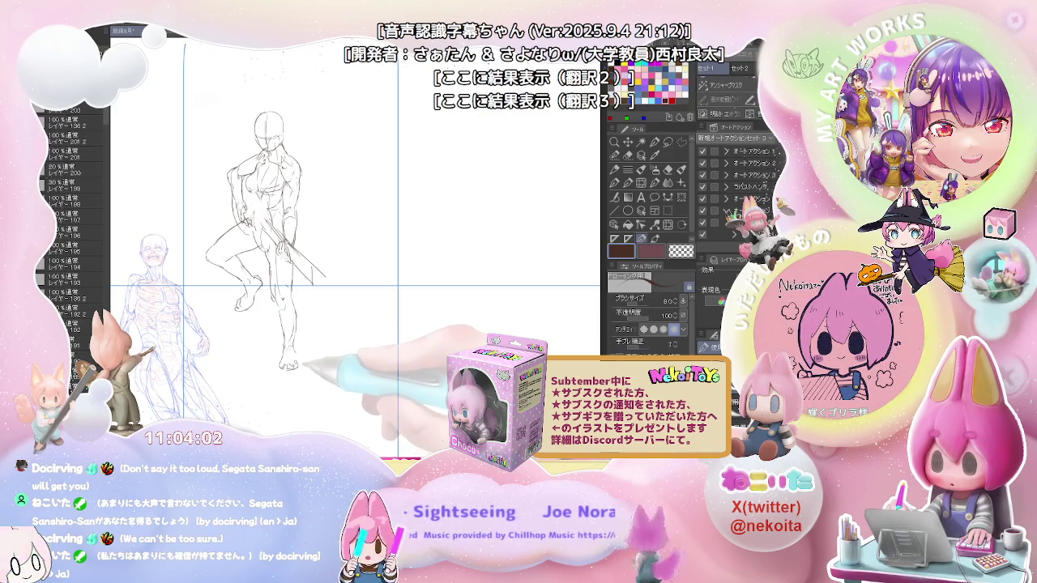
pyautogui.press('e')
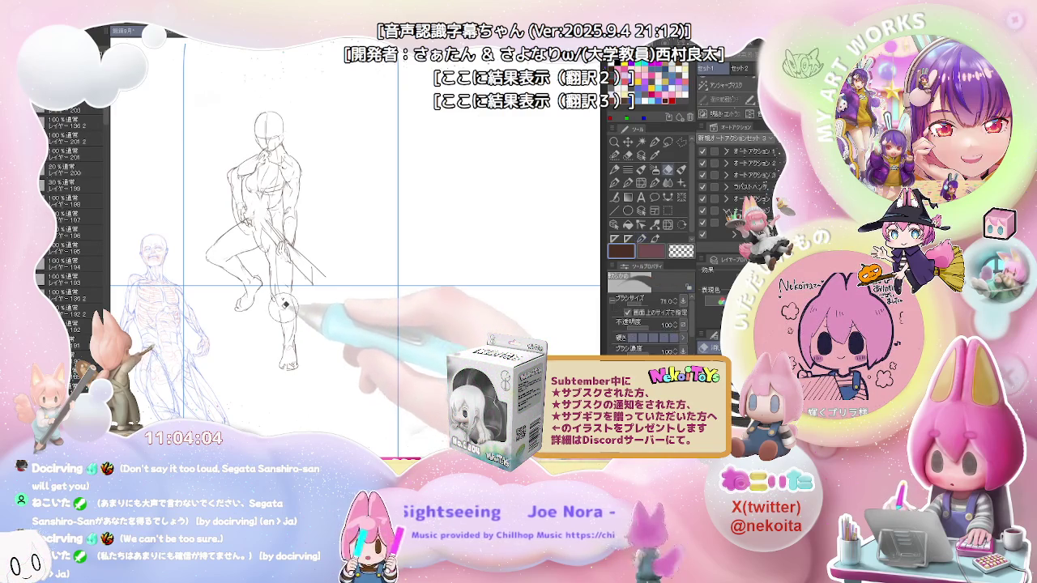
pyautogui.press('p')
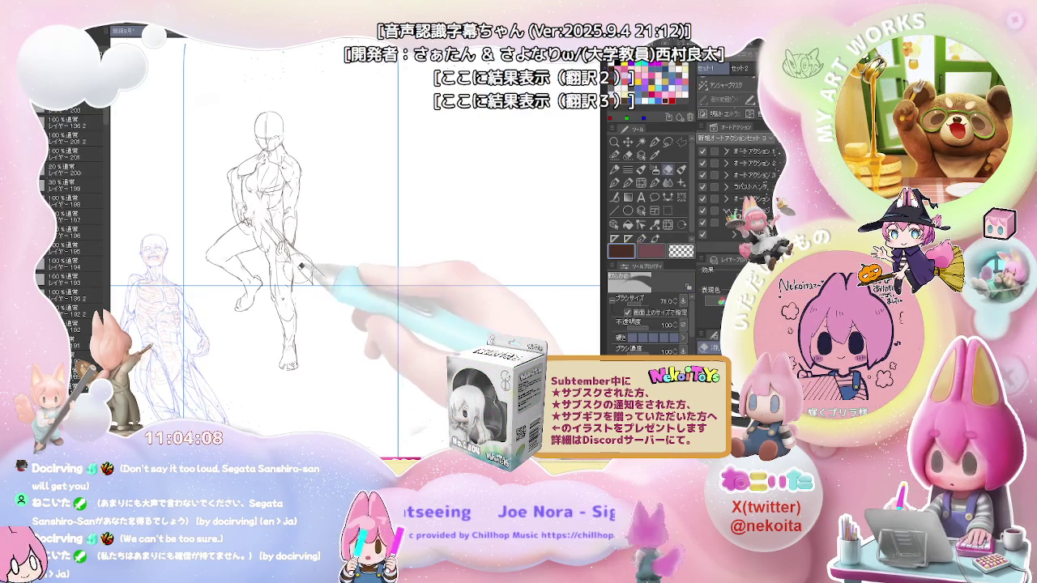
pyautogui.scroll(2, 287, 245)
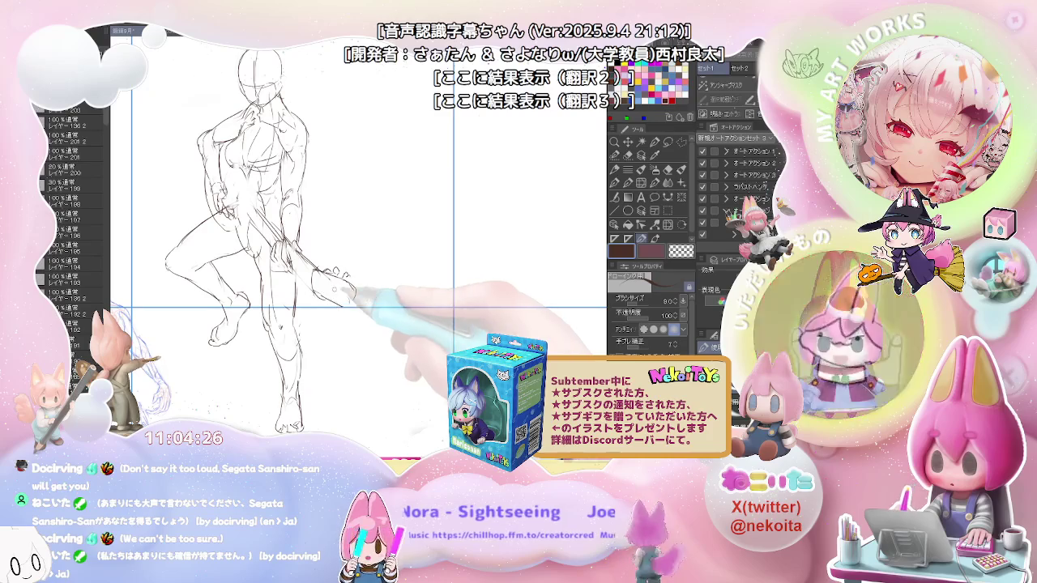
# Step: Erase the rough torso lines and redraw them cleaner, checking the whole figure
pyautogui.press('e')
pyautogui.press('p')
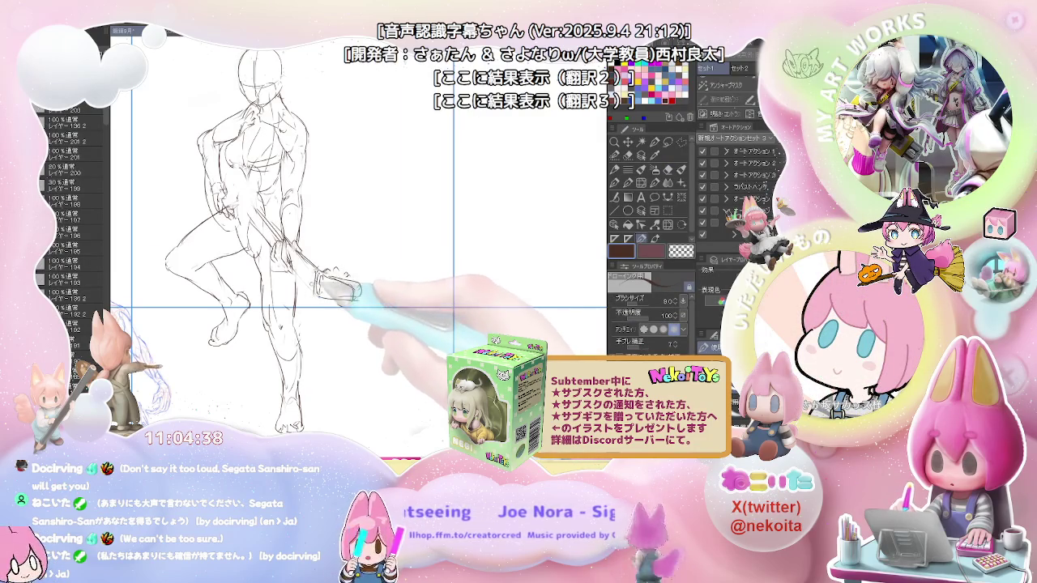
pyautogui.hotkey('ctrl', '-')
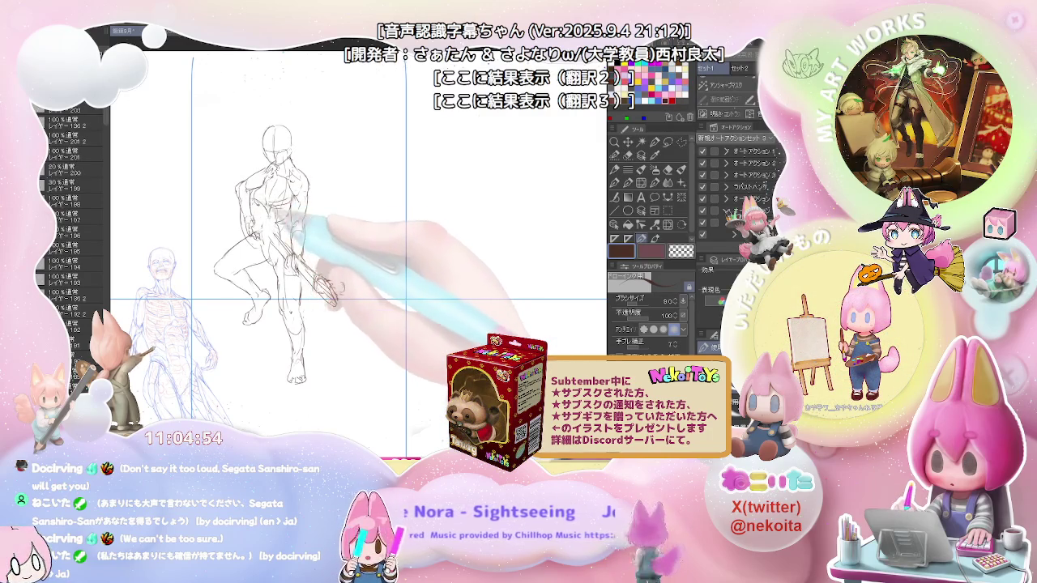
pyautogui.press('e')
pyautogui.press('p')
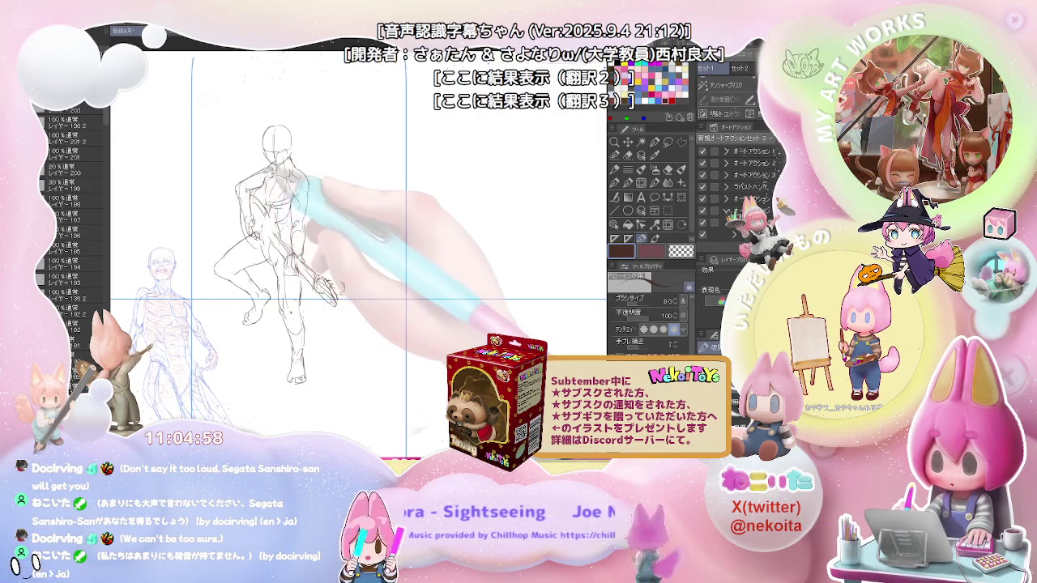
pyautogui.press('e')
pyautogui.press('p')
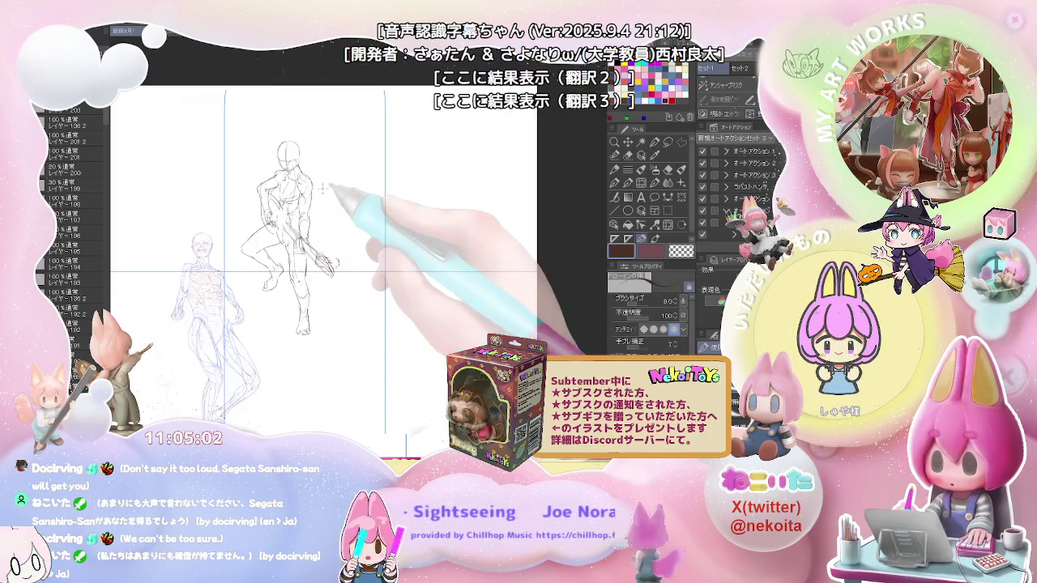
# Step: Make final eraser touch-ups and hide the pencil figure sketch layer
pyautogui.hotkey('ctrl', '-')
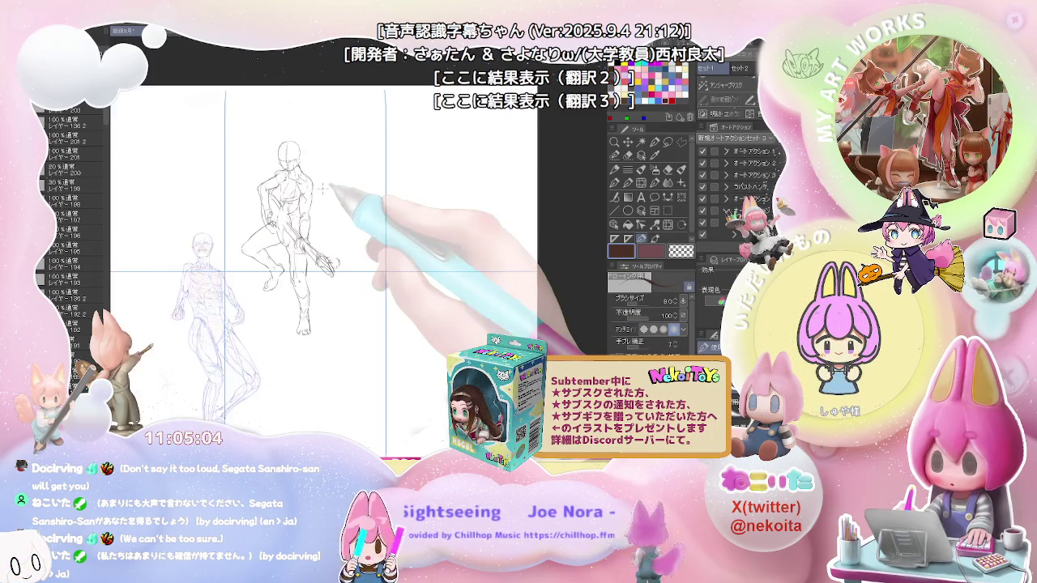
pyautogui.scroll(1, 322, 189)
pyautogui.scroll(-1, 322, 189)
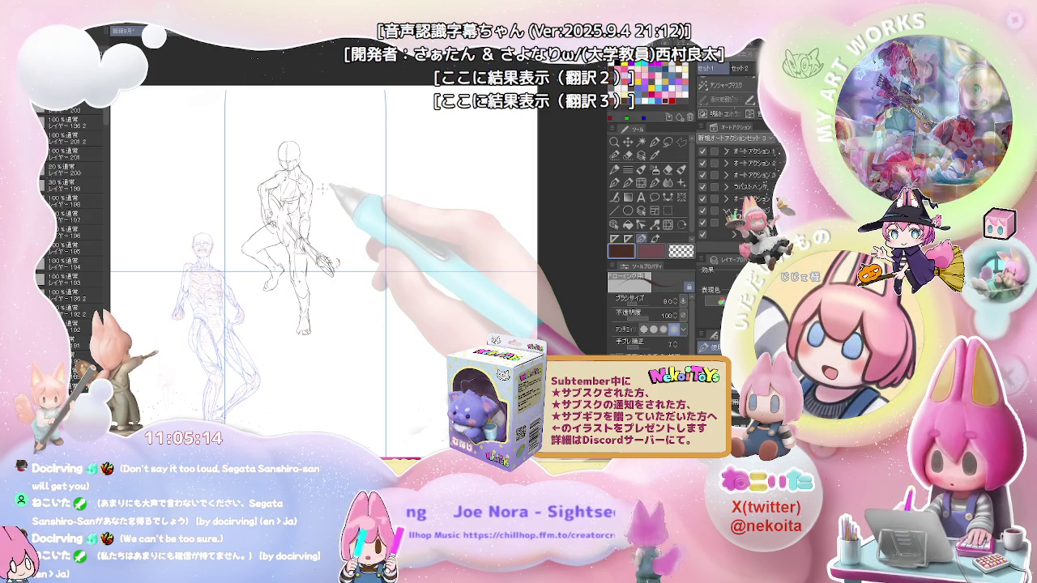
pyautogui.scroll(2, 321, 187)
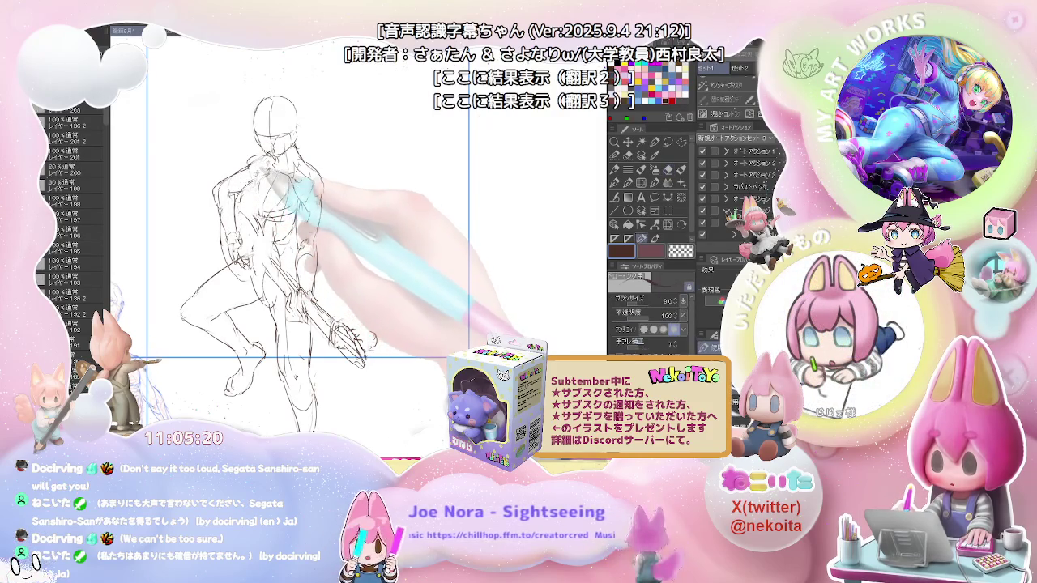
pyautogui.press('e')
pyautogui.press('p')
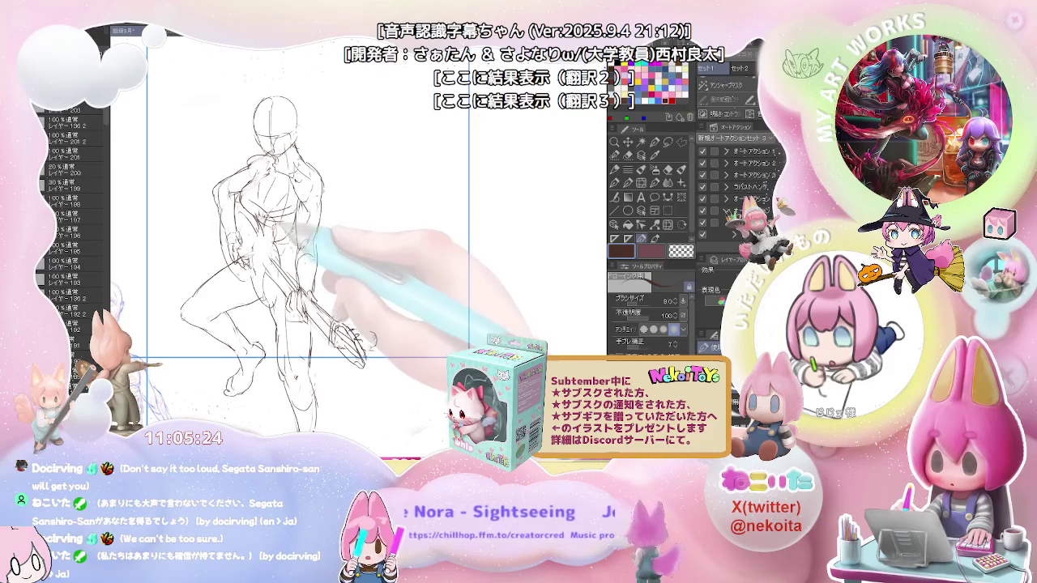
pyautogui.scroll(-2, 336, 194)
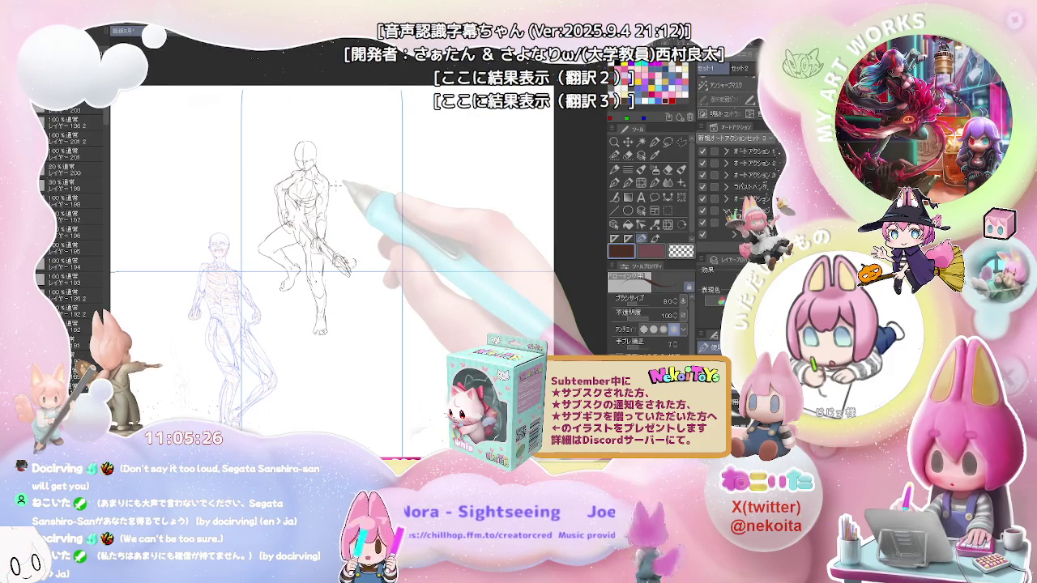
pyautogui.click(42, 114)
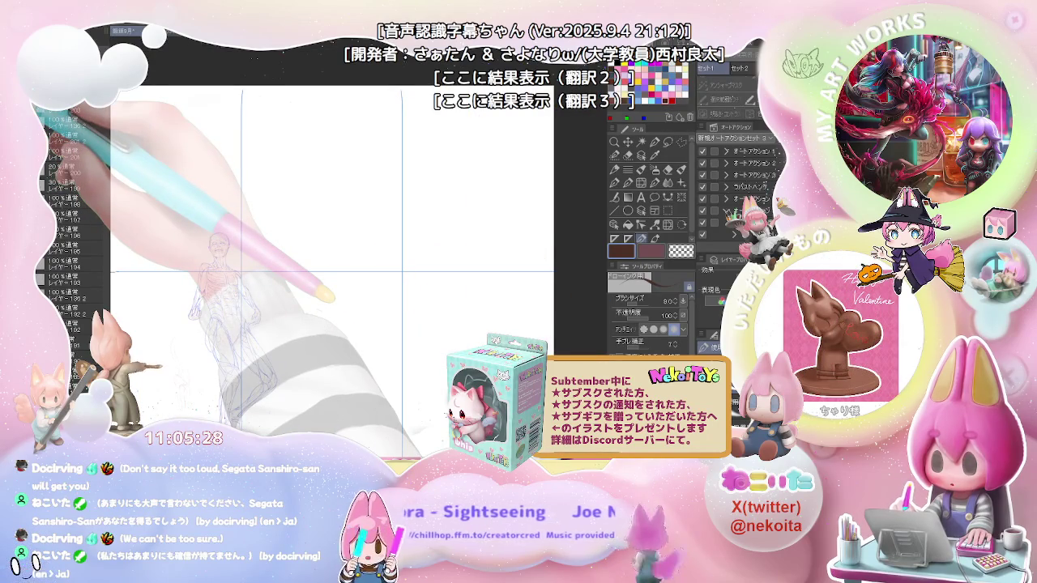
# Step: Hide the blue anatomy reference layer and set the drawing colour to white
pyautogui.click(42, 121)
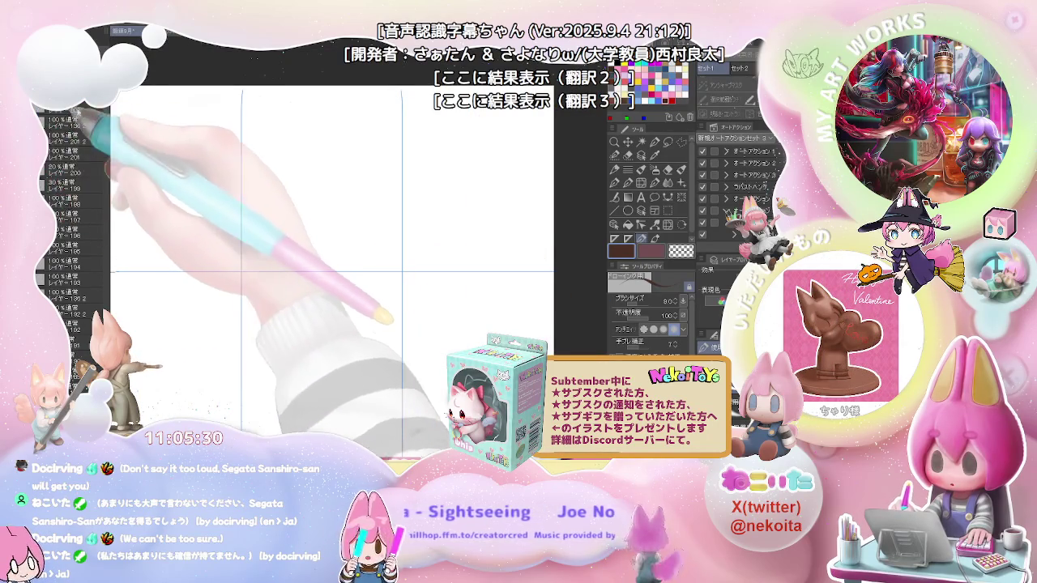
pyautogui.scroll(-2, 347, 223)
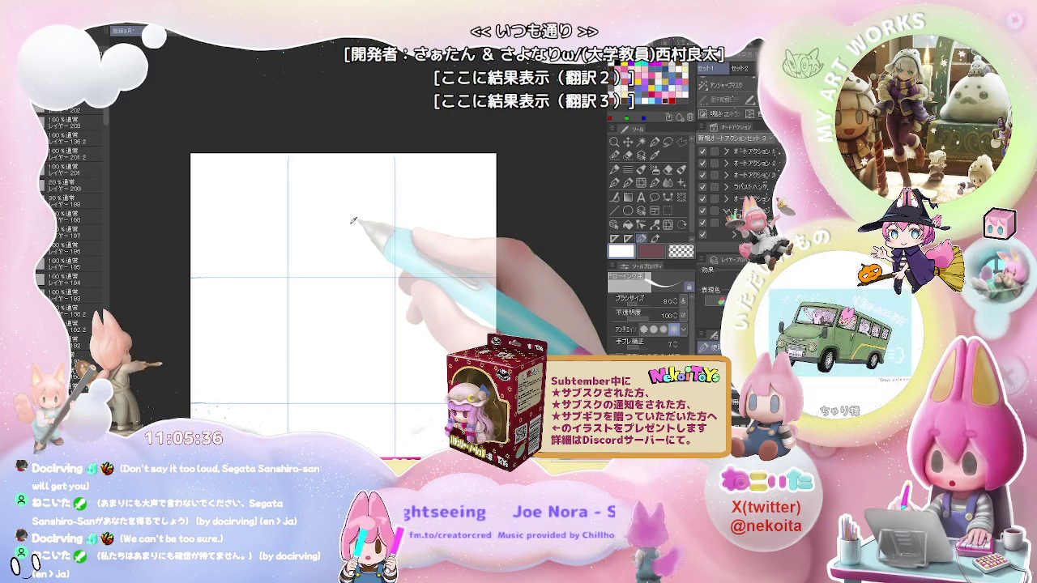
pyautogui.keyDown('alt'); pyautogui.click(346, 223); pyautogui.keyUp('alt')
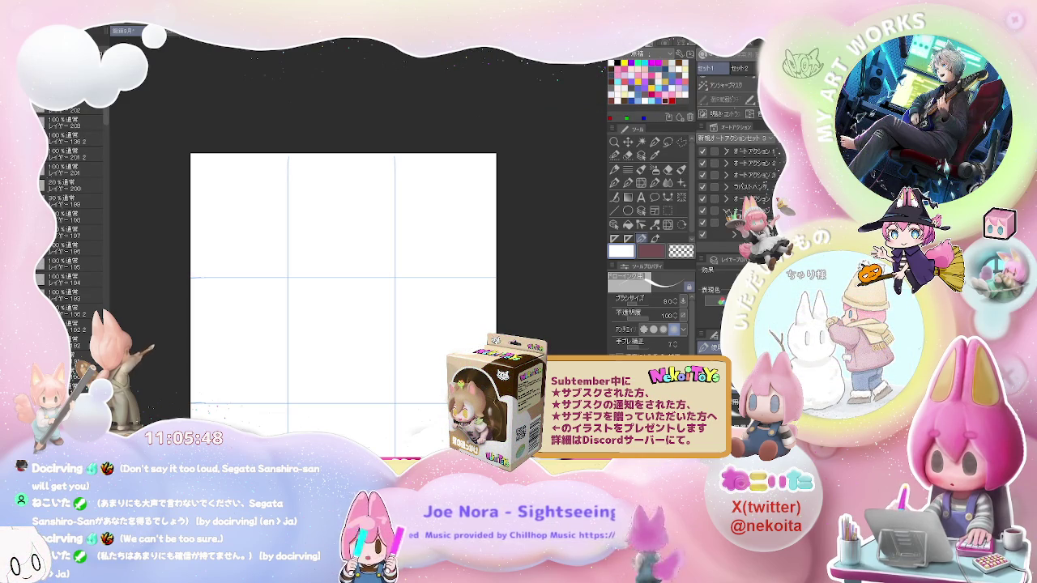
pyautogui.scroll(3, 214, 167)
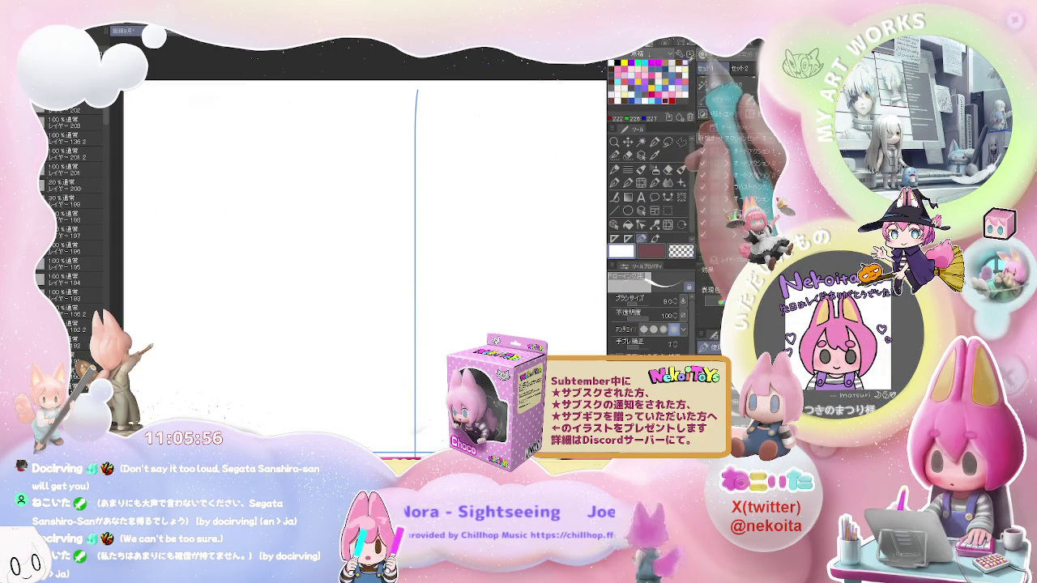
# Step: Pick black and pencil the hand's curved outline and first finger strokes
pyautogui.click(663, 99)
pyautogui.moveTo(185, 143)
pyautogui.mouseDown()
pyautogui.moveTo(165, 177)
pyautogui.moveTo(192, 168)
pyautogui.moveTo(171, 241)
pyautogui.mouseUp()
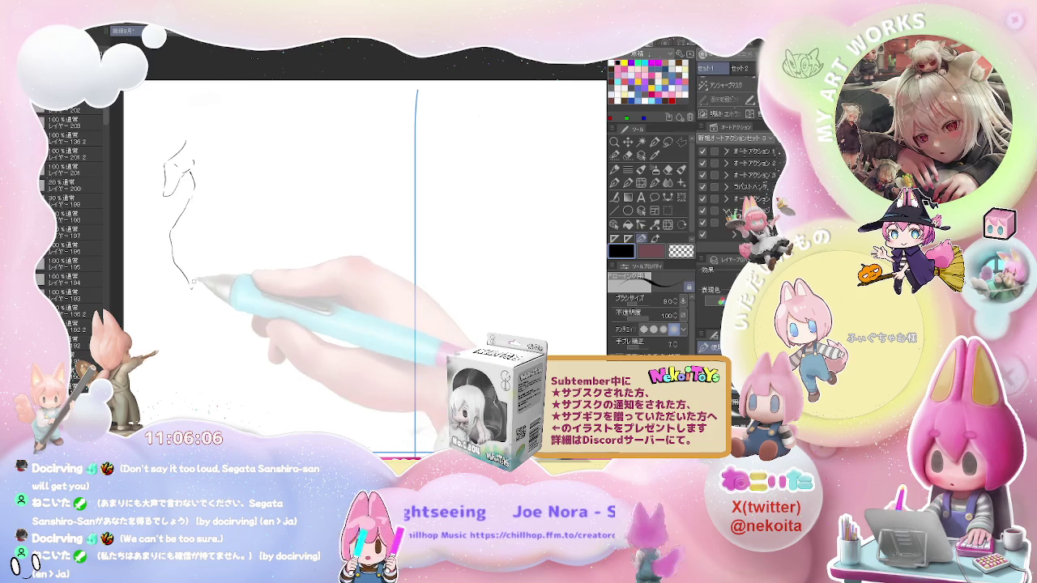
pyautogui.moveTo(172, 251)
pyautogui.mouseDown()
pyautogui.moveTo(187, 266)
pyautogui.moveTo(208, 220)
pyautogui.mouseUp()
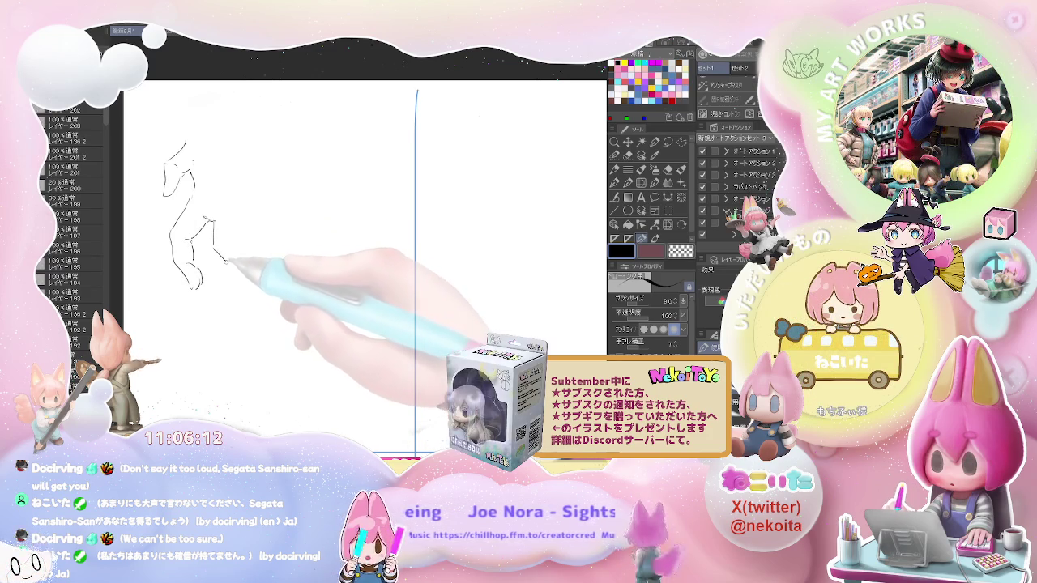
pyautogui.moveTo(220, 252)
pyautogui.mouseDown()
pyautogui.moveTo(227, 242)
pyautogui.moveTo(247, 266)
pyautogui.mouseUp()
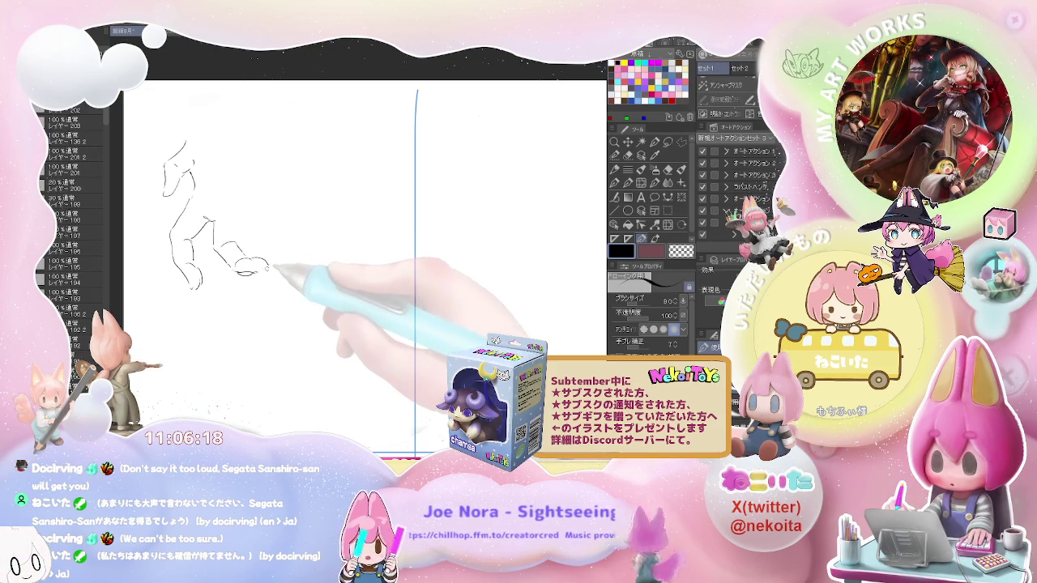
pyautogui.moveTo(241, 243); pyautogui.dragTo(247, 222)
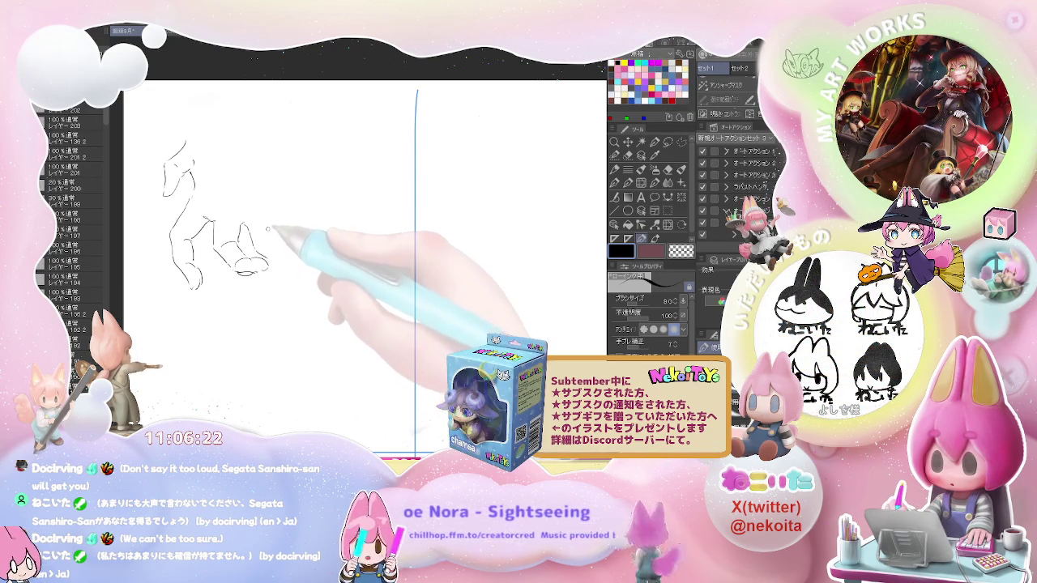
pyautogui.moveTo(273, 243); pyautogui.dragTo(272, 217)
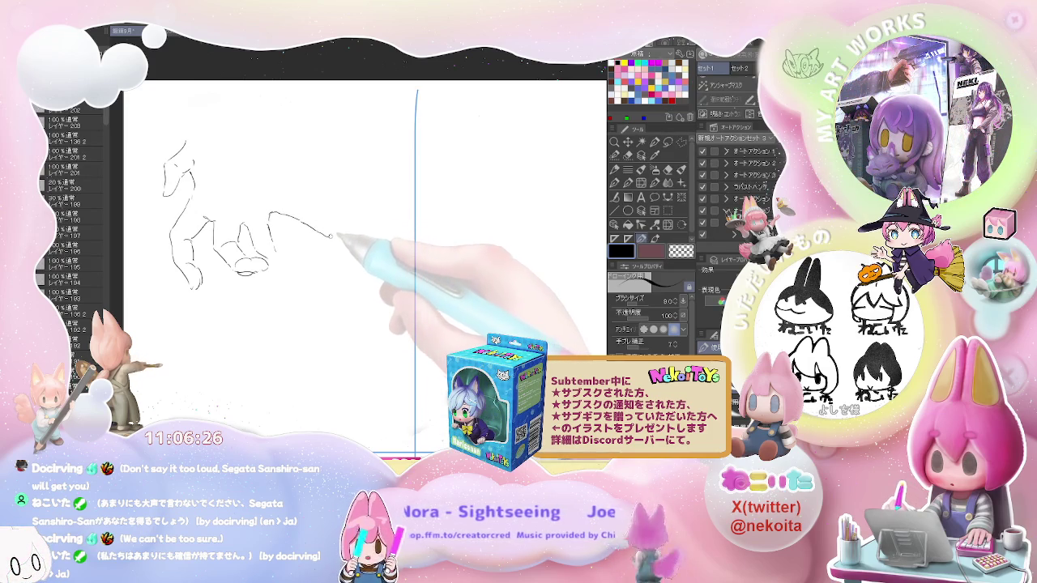
# Step: Erase a stray stroke, then add lines near and above the fingertips
pyautogui.press('e')
pyautogui.press('p')
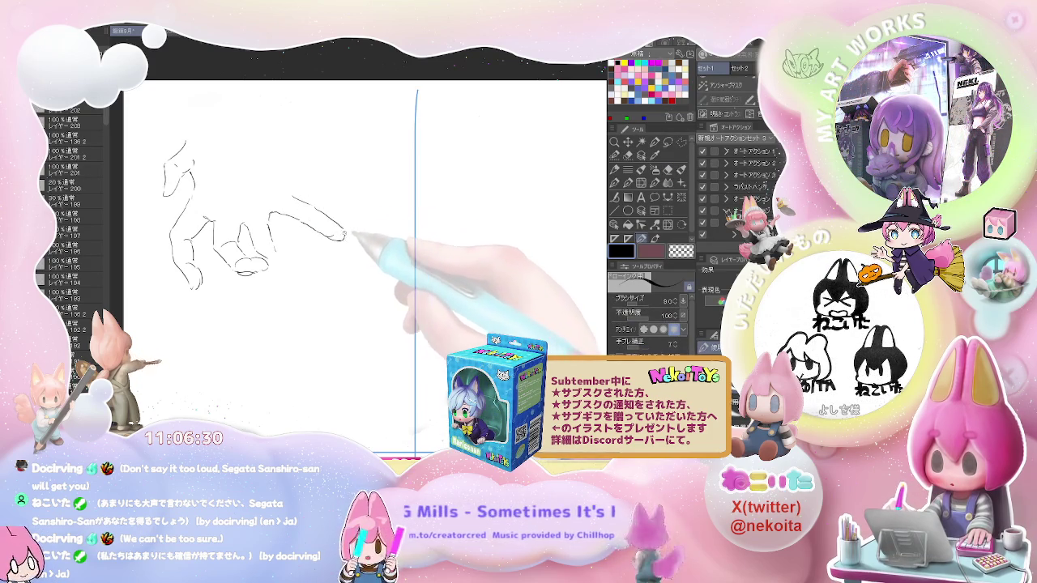
pyautogui.moveTo(322, 220); pyautogui.dragTo(342, 236)
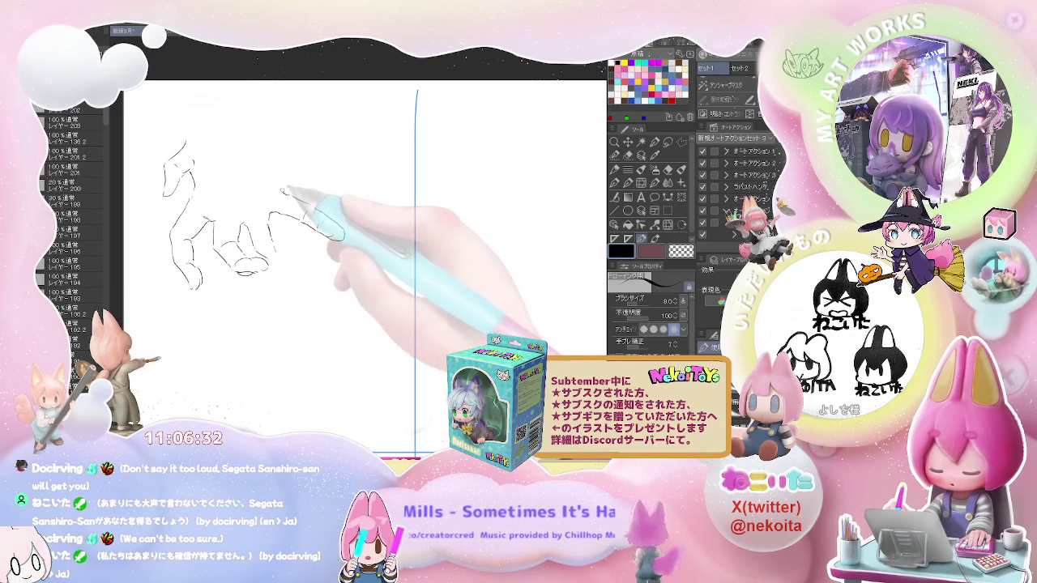
pyautogui.moveTo(276, 168); pyautogui.dragTo(285, 196)
pyautogui.moveTo(264, 137); pyautogui.dragTo(279, 189)
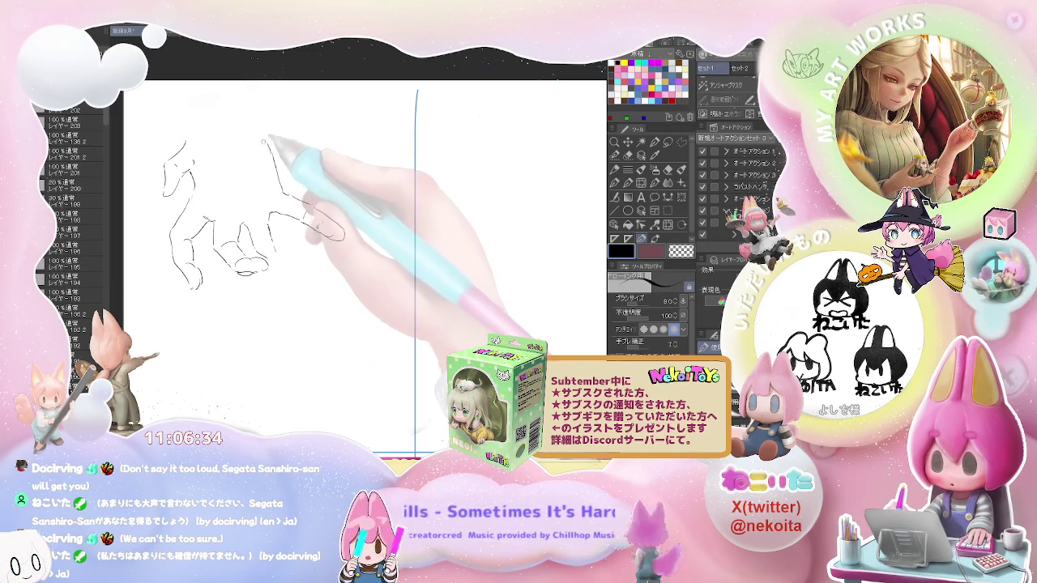
pyautogui.moveTo(235, 131)
pyautogui.mouseDown()
pyautogui.moveTo(248, 129)
pyautogui.moveTo(208, 97)
pyautogui.mouseUp()
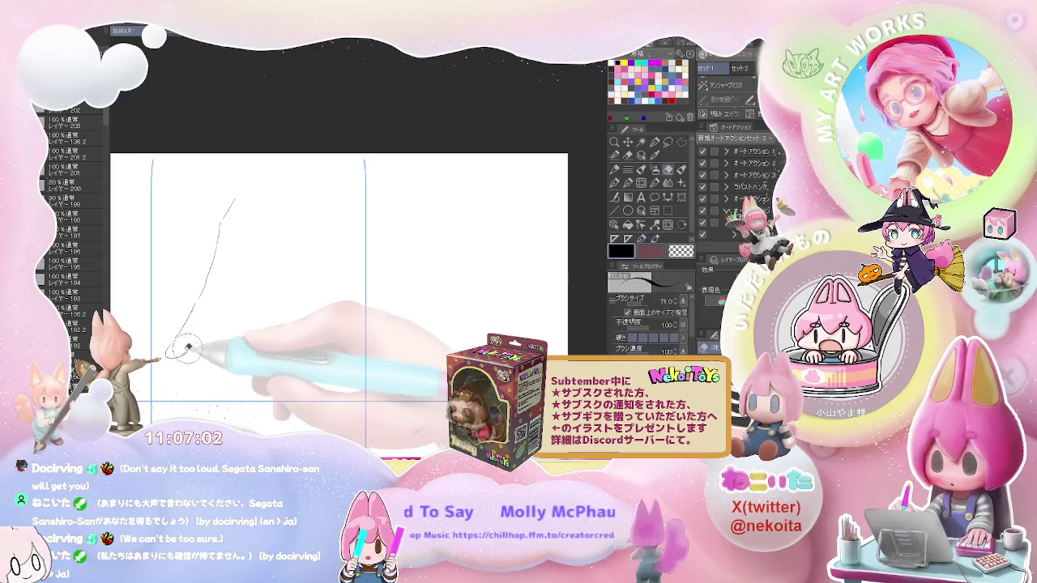
# Step: Complete the pointing hand's lower hook, finger lines and fingertips, then zoom to the next empty panel
pyautogui.moveTo(191, 347)
pyautogui.mouseDown()
pyautogui.moveTo(219, 308)
pyautogui.moveTo(228, 367)
pyautogui.mouseUp()
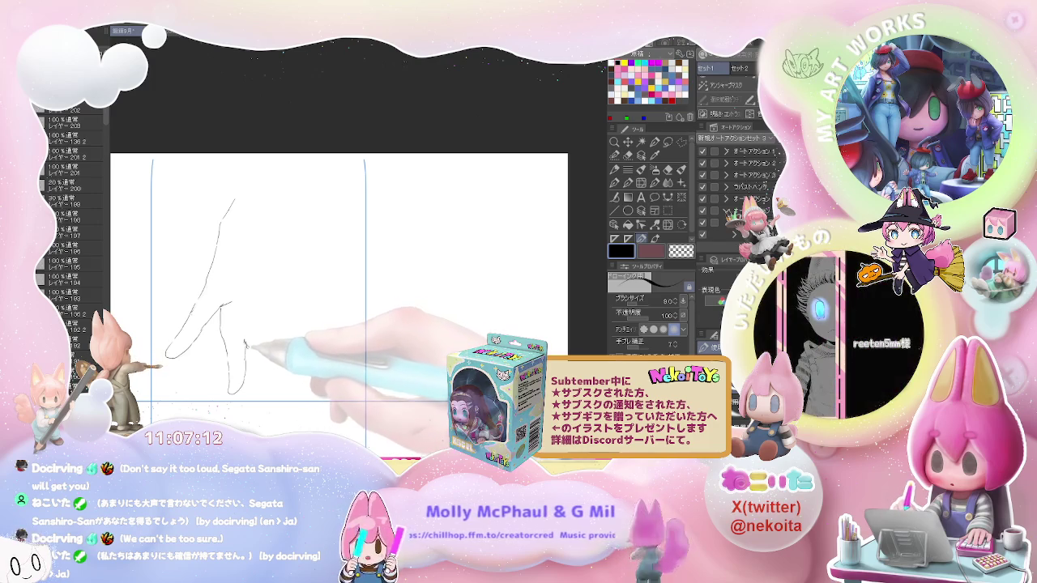
pyautogui.moveTo(244, 341); pyautogui.dragTo(258, 378)
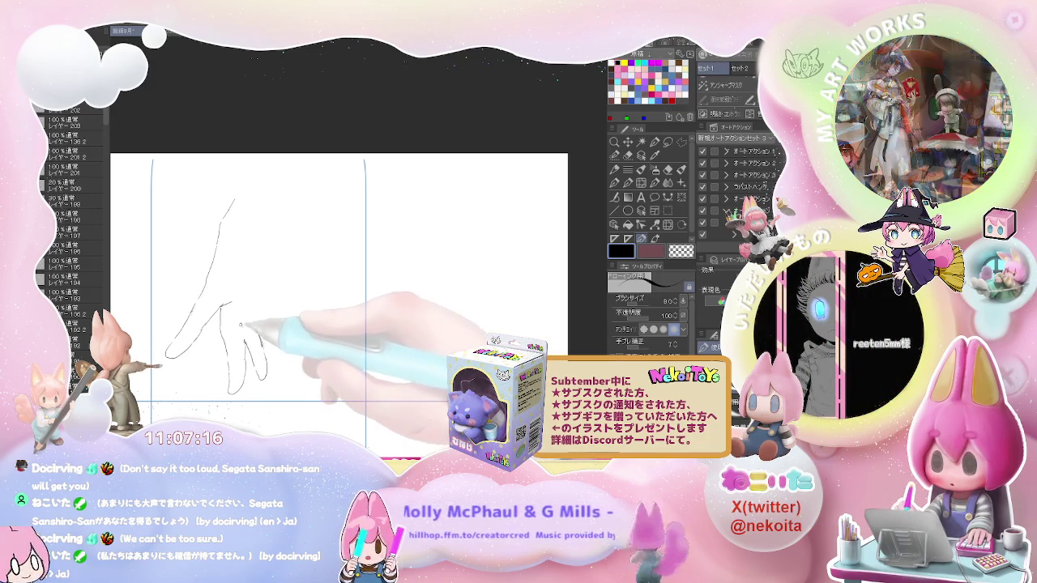
pyautogui.moveTo(231, 307); pyautogui.dragTo(253, 340)
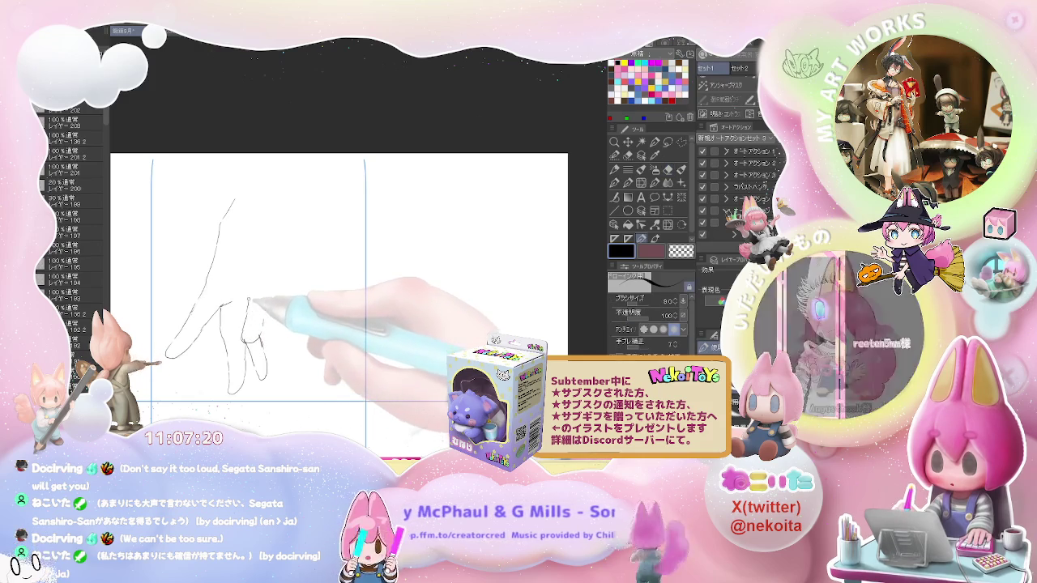
pyautogui.moveTo(250, 277); pyautogui.dragTo(248, 301)
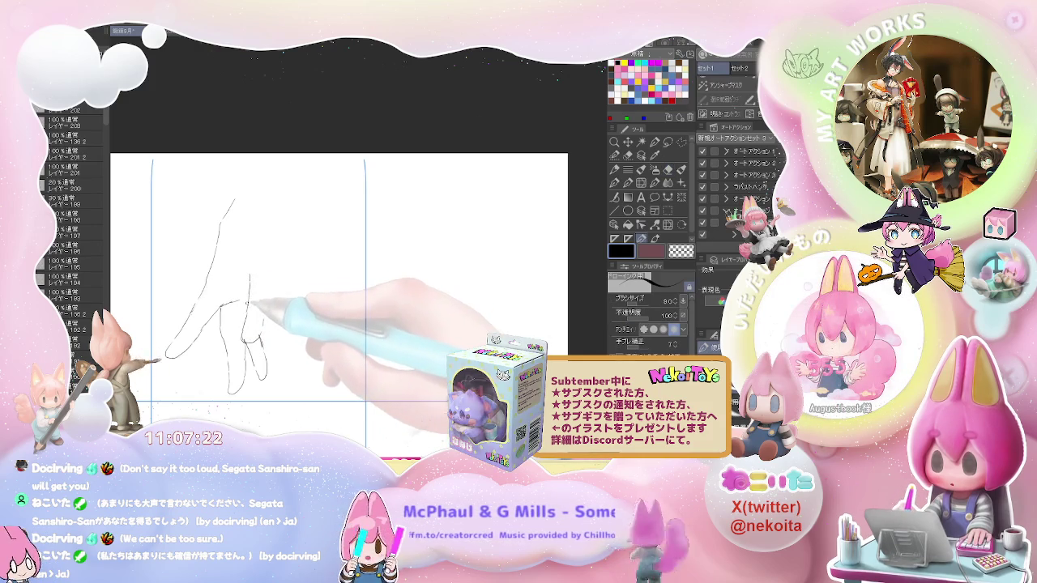
pyautogui.moveTo(260, 324)
pyautogui.mouseDown()
pyautogui.moveTo(247, 265)
pyautogui.moveTo(262, 324)
pyautogui.mouseUp()
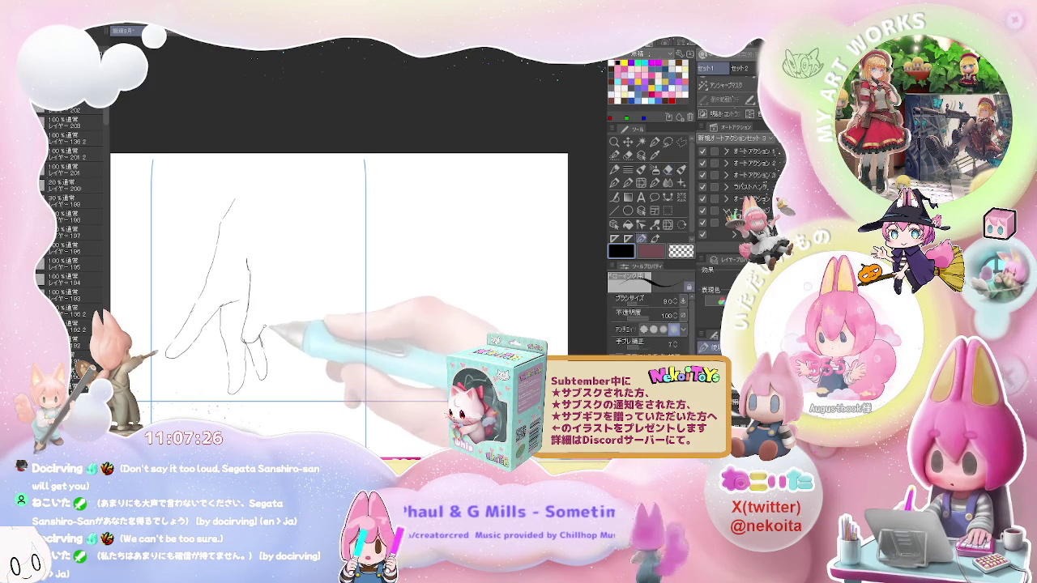
pyautogui.moveTo(275, 270)
pyautogui.mouseDown()
pyautogui.moveTo(273, 243)
pyautogui.moveTo(249, 257)
pyautogui.moveTo(295, 172)
pyautogui.mouseUp()
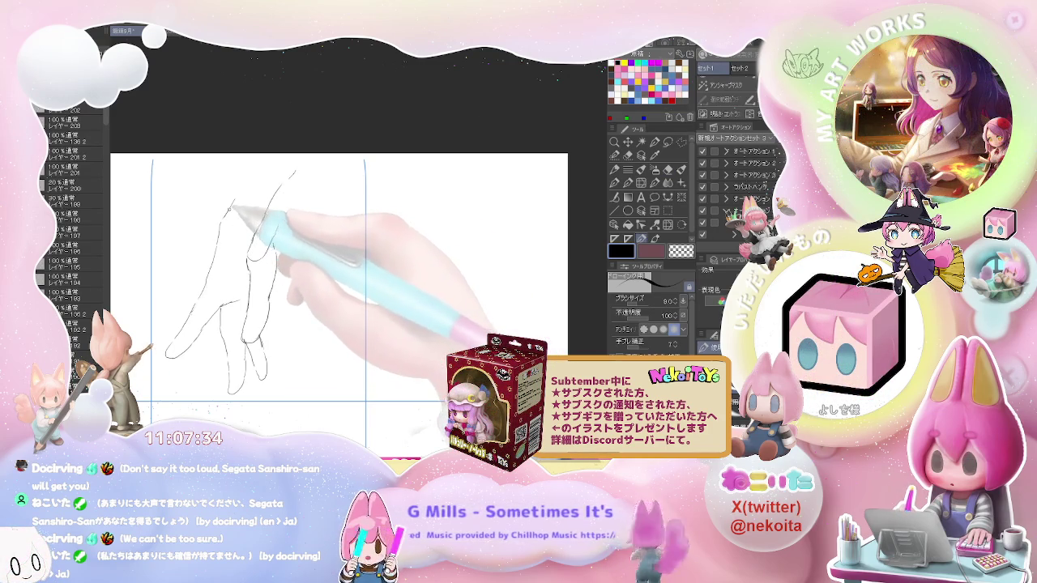
pyautogui.moveTo(235, 204)
pyautogui.mouseDown()
pyautogui.moveTo(228, 213)
pyautogui.moveTo(261, 154)
pyautogui.mouseUp()
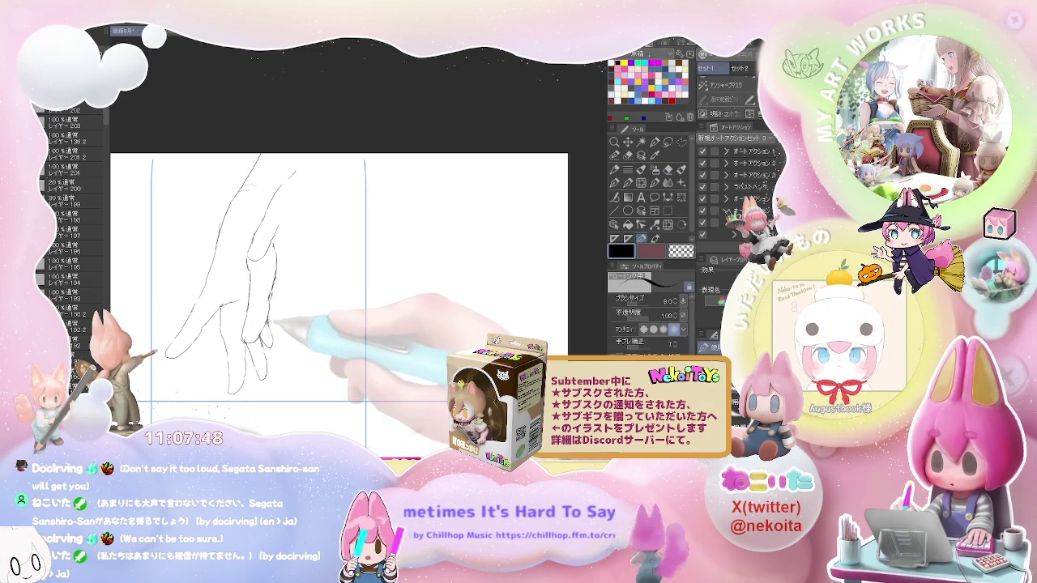
pyautogui.hotkey('ctrl', '-')
pyautogui.hotkey('ctrl', '-')
pyautogui.hotkey('ctrl', '+')
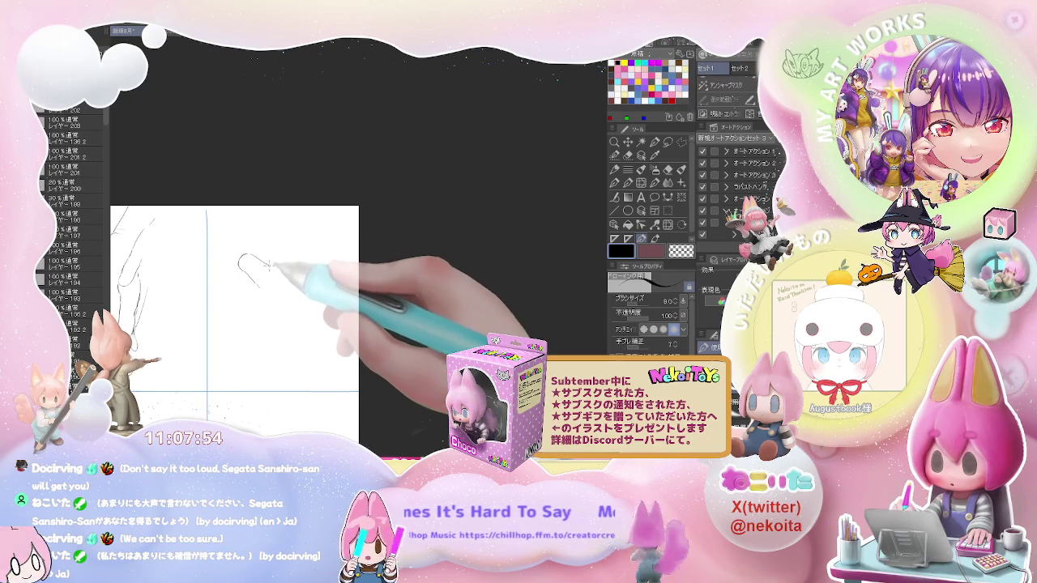
# Step: Pencil the open hand's raised finger contour, finger bases, lower fingers and palm edge
pyautogui.moveTo(273, 268); pyautogui.dragTo(277, 254)
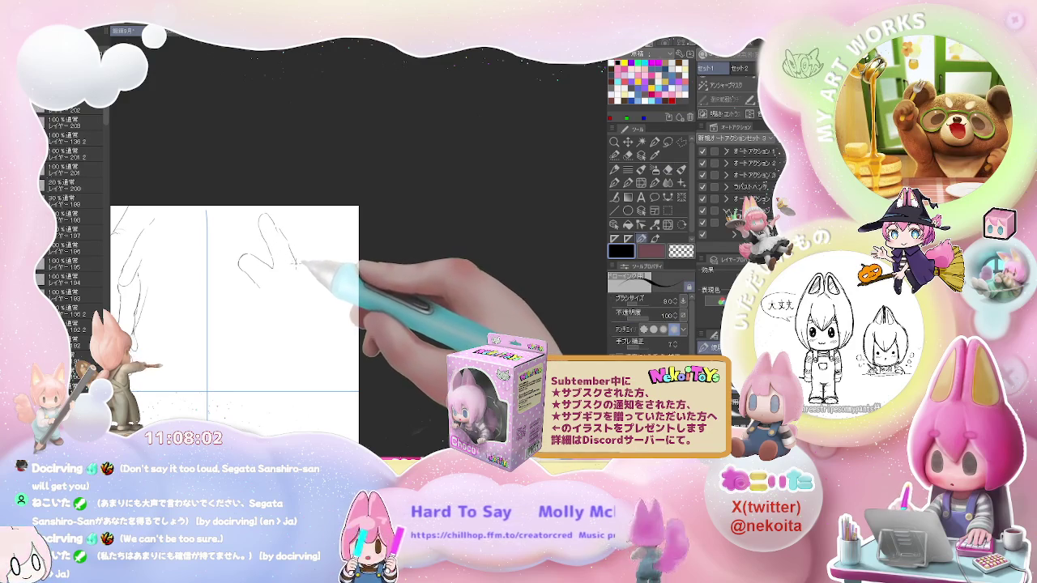
pyautogui.moveTo(308, 276); pyautogui.dragTo(319, 293)
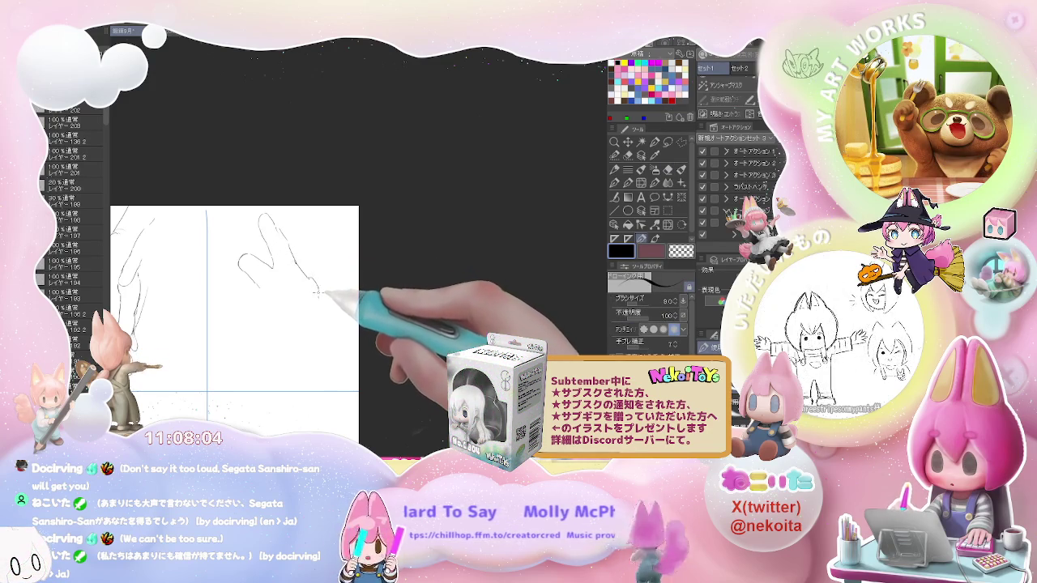
pyautogui.moveTo(265, 262); pyautogui.dragTo(273, 277)
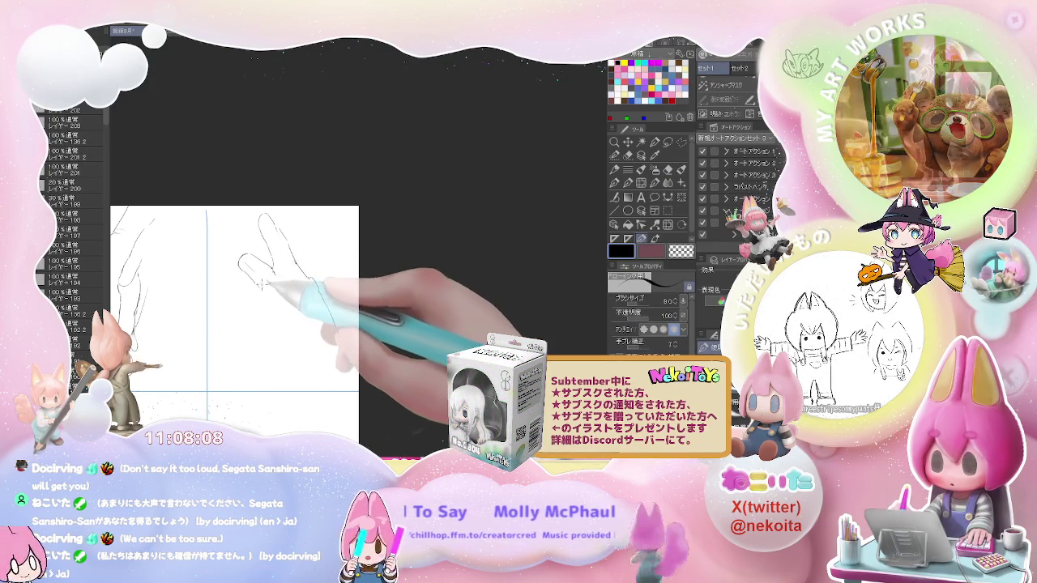
pyautogui.moveTo(233, 276)
pyautogui.mouseDown()
pyautogui.moveTo(247, 276)
pyautogui.moveTo(250, 306)
pyautogui.mouseUp()
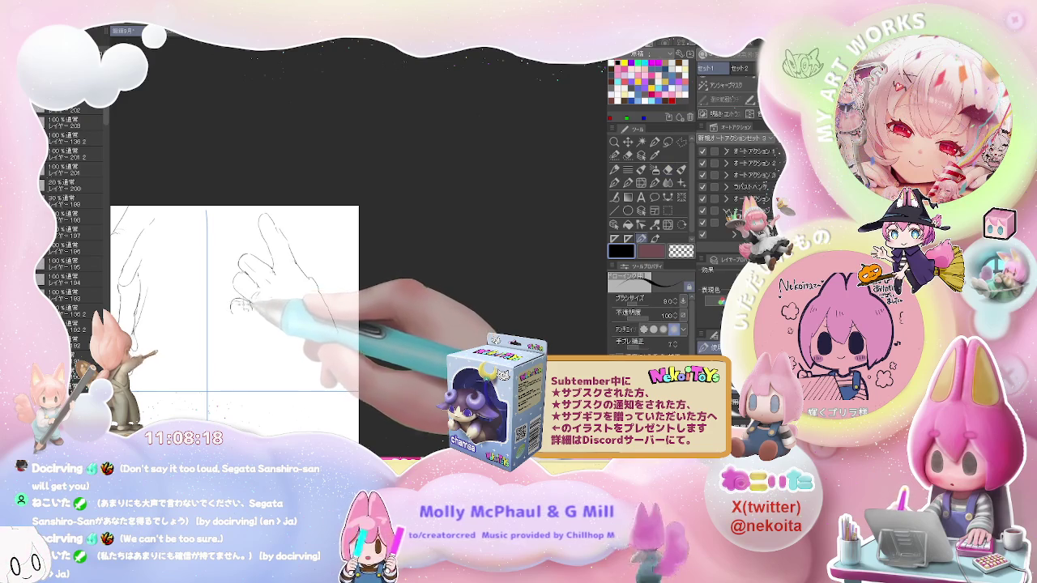
pyautogui.moveTo(234, 303); pyautogui.dragTo(241, 320)
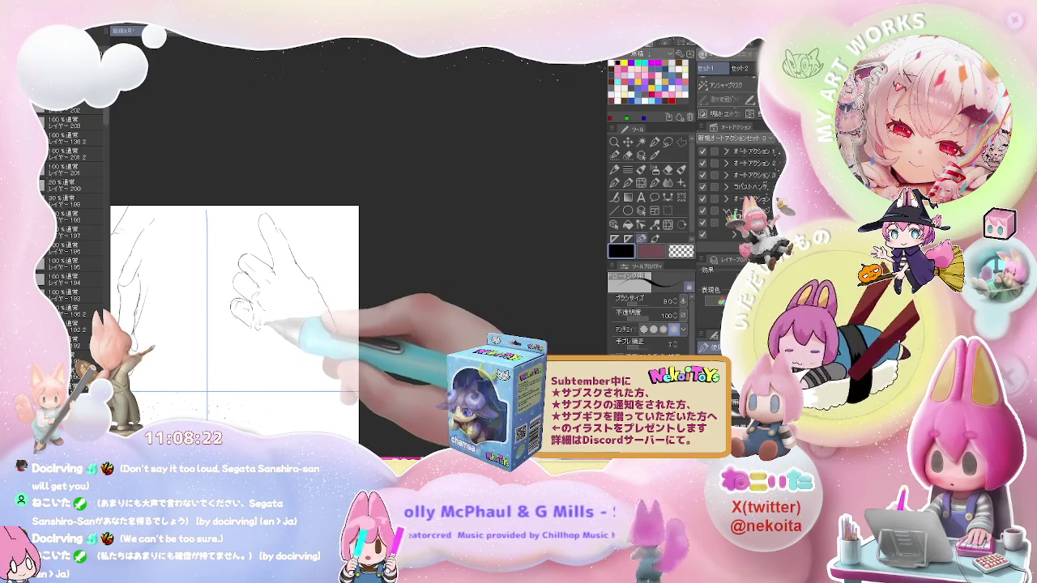
pyautogui.moveTo(274, 313); pyautogui.dragTo(257, 341)
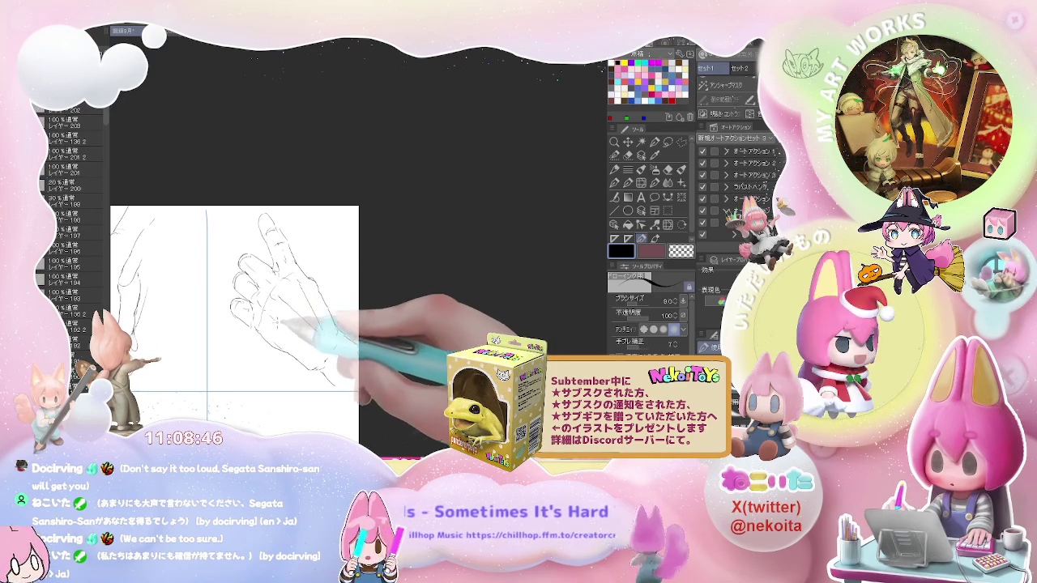
pyautogui.hotkey('ctrl', '-')
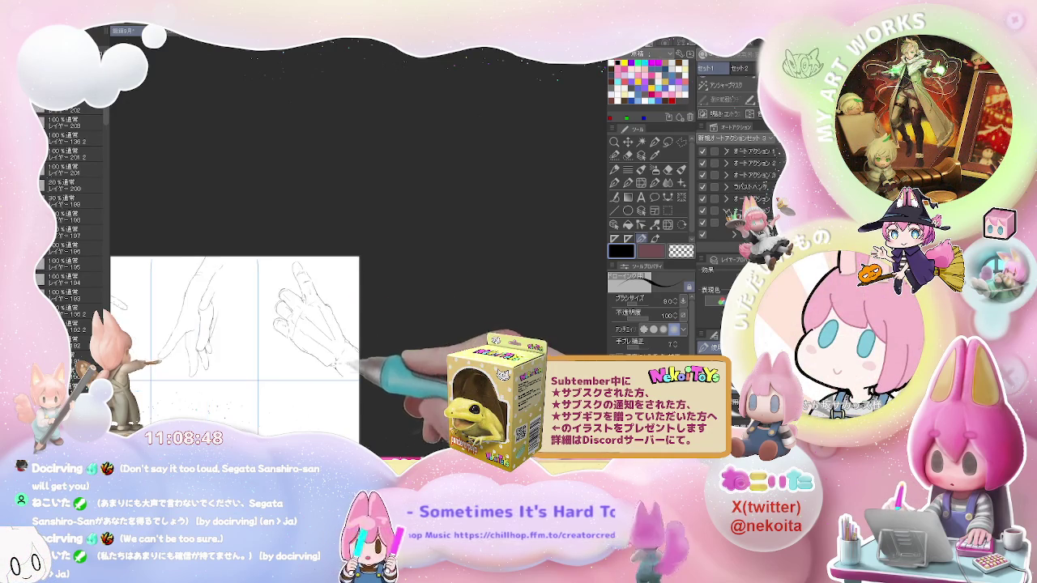
# Step: Pencil the hanging hand's strokes, curled fingertips and knuckle line in the second row
pyautogui.moveTo(312, 379); pyautogui.dragTo(313, 266)
pyautogui.hotkey('ctrl', '+')
pyautogui.moveTo(253, 291)
pyautogui.mouseDown()
pyautogui.moveTo(261, 347)
pyautogui.moveTo(278, 366)
pyautogui.mouseUp()
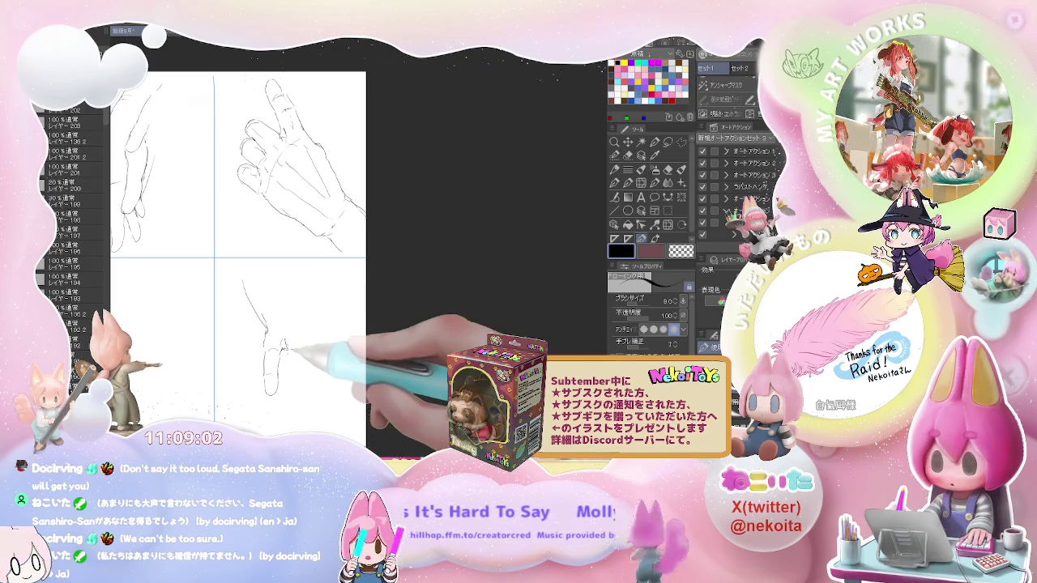
pyautogui.moveTo(283, 340); pyautogui.dragTo(292, 379)
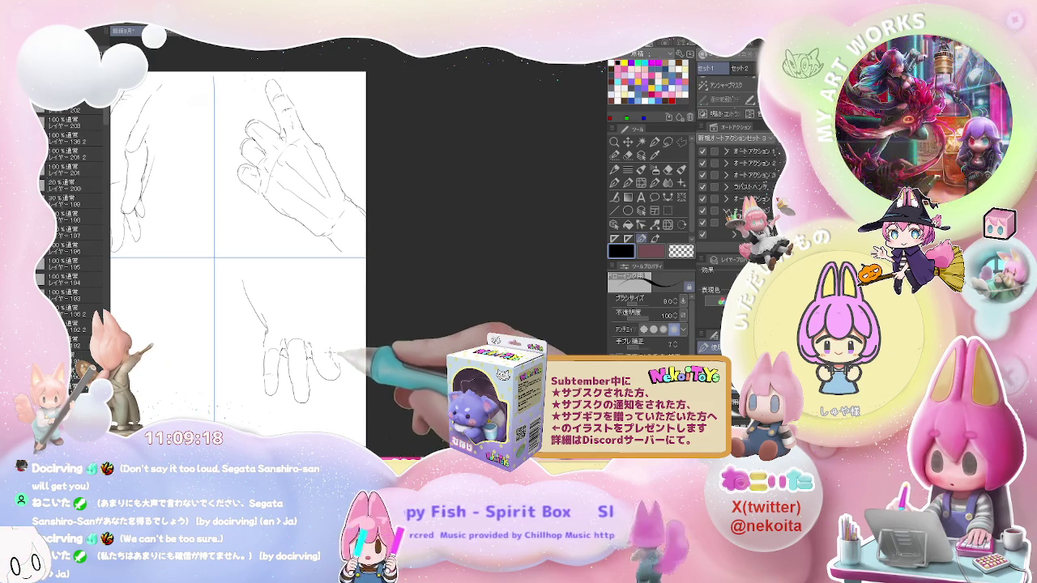
pyautogui.moveTo(323, 356); pyautogui.dragTo(347, 337)
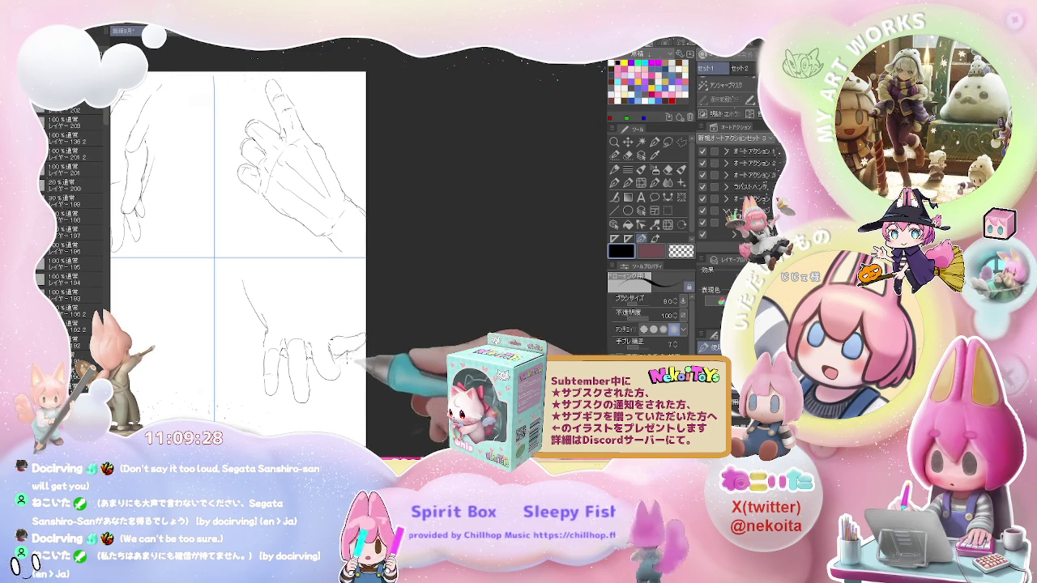
# Step: Shift the hanging-hand sketch left with Move Layer and erase stray lines
pyautogui.click(628, 142)
pyautogui.moveTo(333, 366)
pyautogui.mouseDown()
pyautogui.moveTo(306, 373)
pyautogui.moveTo(288, 323)
pyautogui.mouseUp()
pyautogui.press('p')
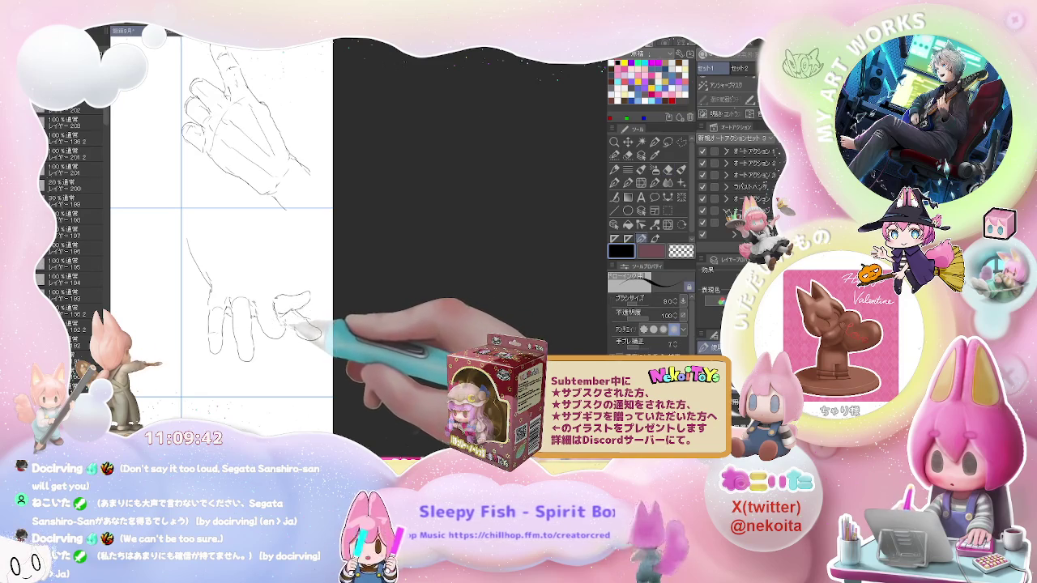
pyautogui.press('e')
pyautogui.press('p')
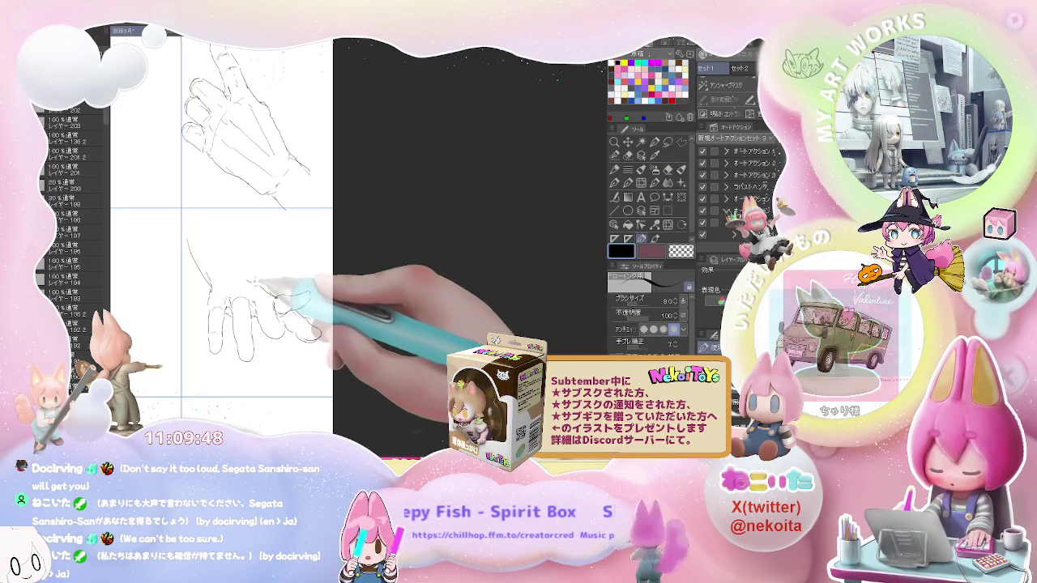
pyautogui.scroll(-1, 275, 285)
pyautogui.scroll(2, 312, 294)
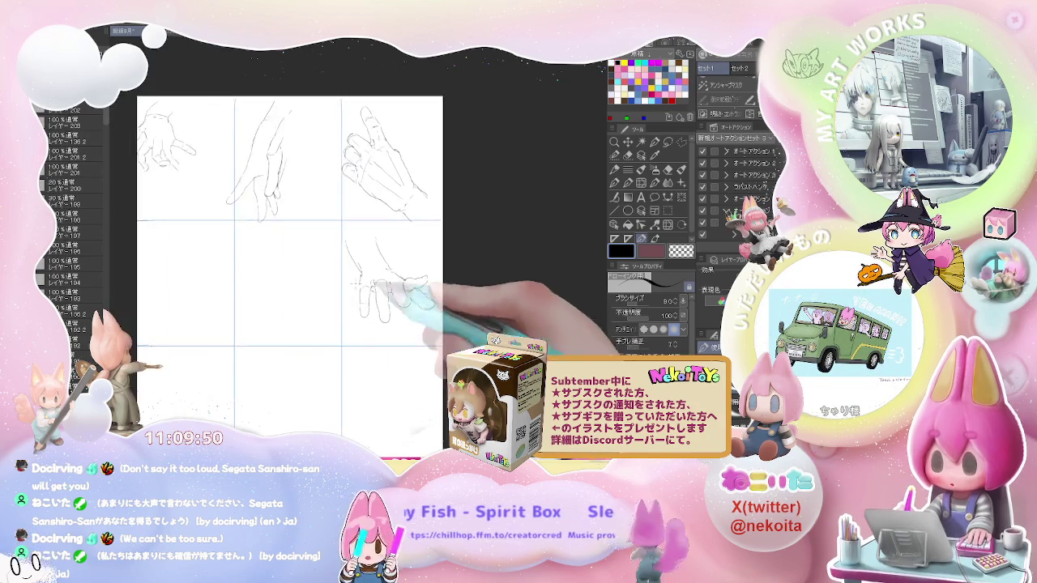
# Step: Pencil the clenched fist's outline and knuckles, erasing stray lines between strokes
pyautogui.scroll(1, 267, 275)
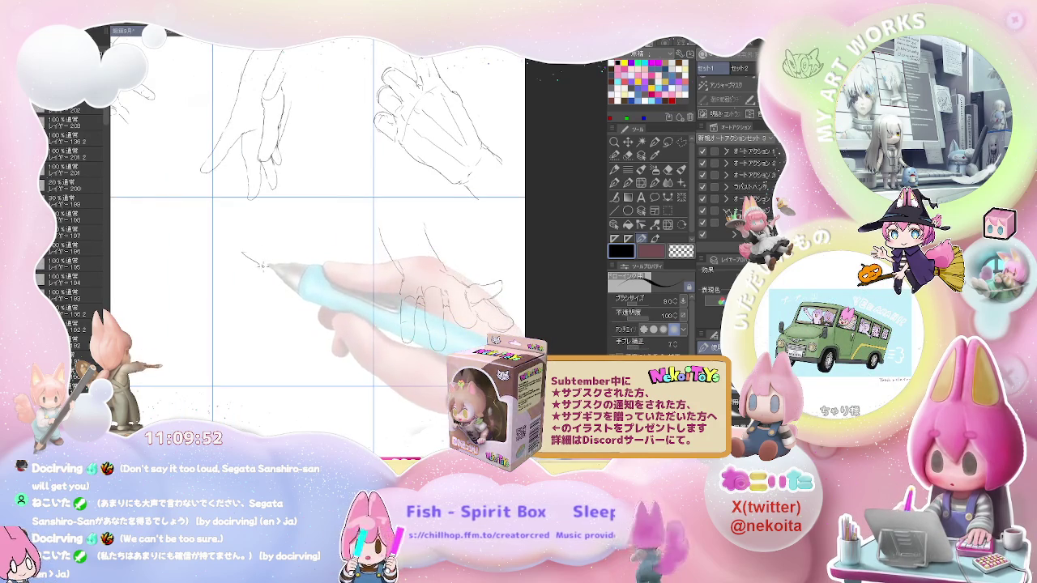
pyautogui.moveTo(243, 254); pyautogui.dragTo(270, 274)
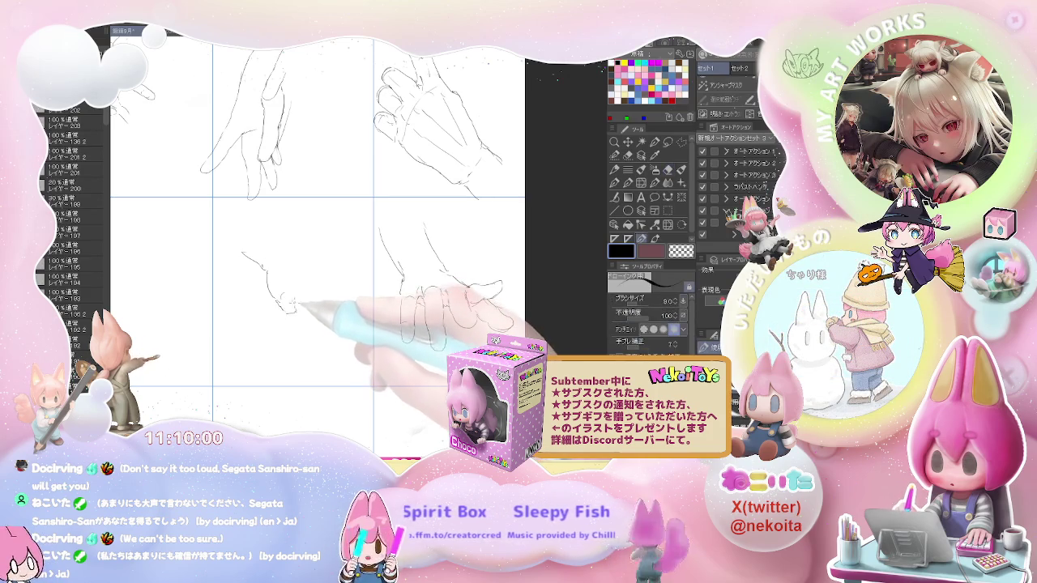
pyautogui.press('e')
pyautogui.press('p')
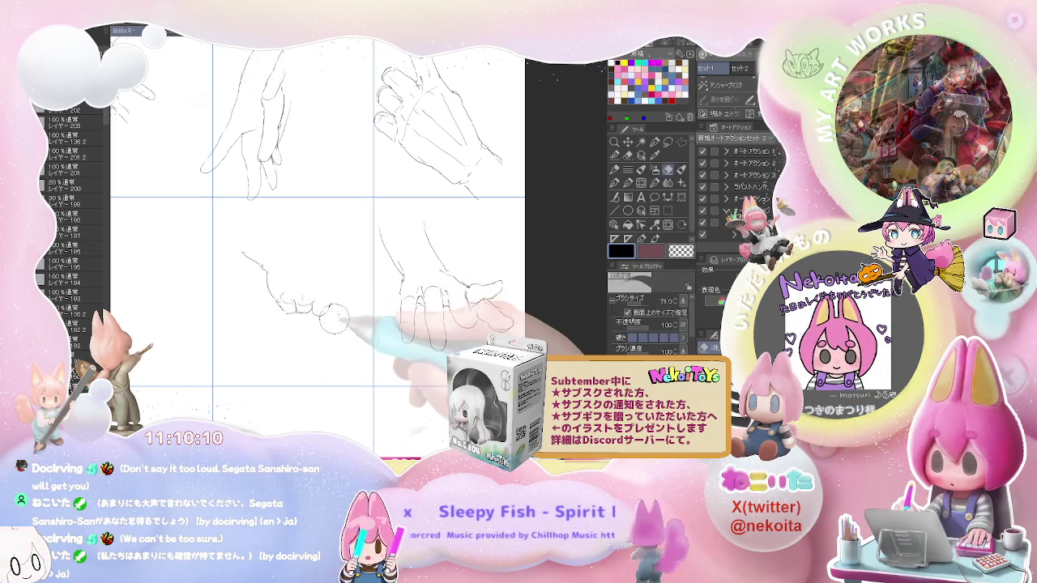
pyautogui.moveTo(324, 312); pyautogui.dragTo(349, 292)
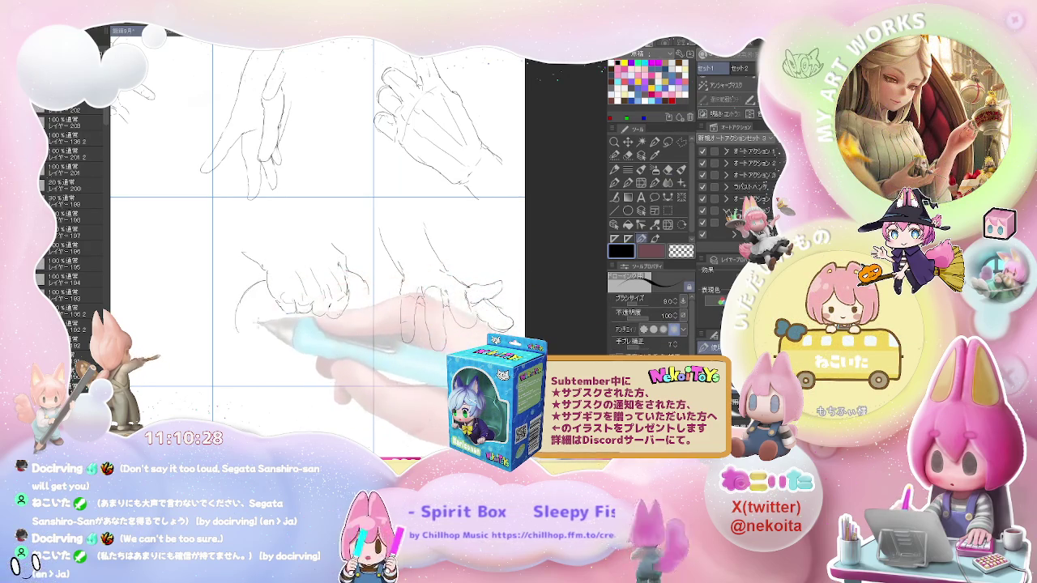
pyautogui.press('e')
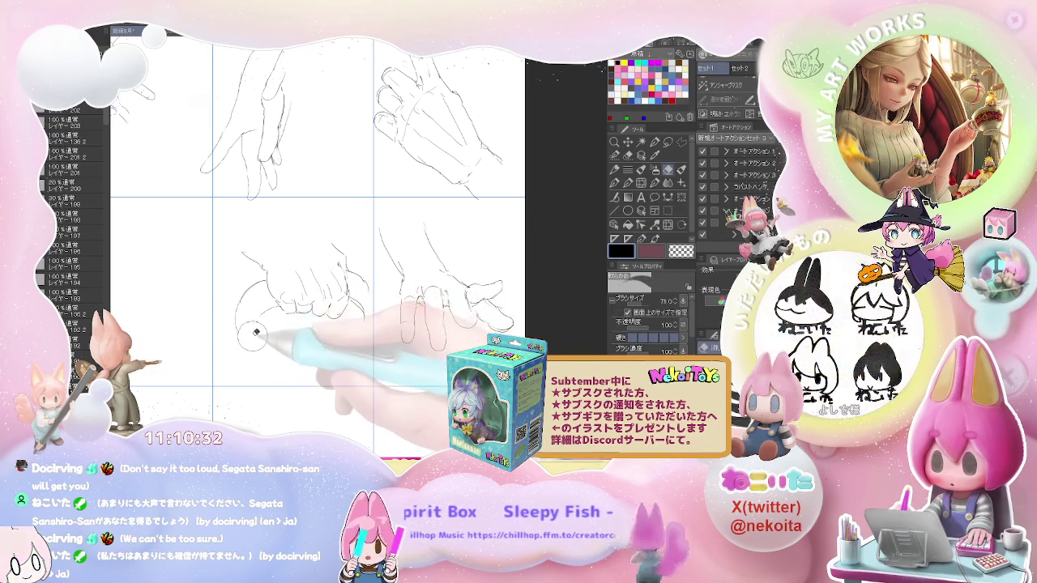
pyautogui.press('p')
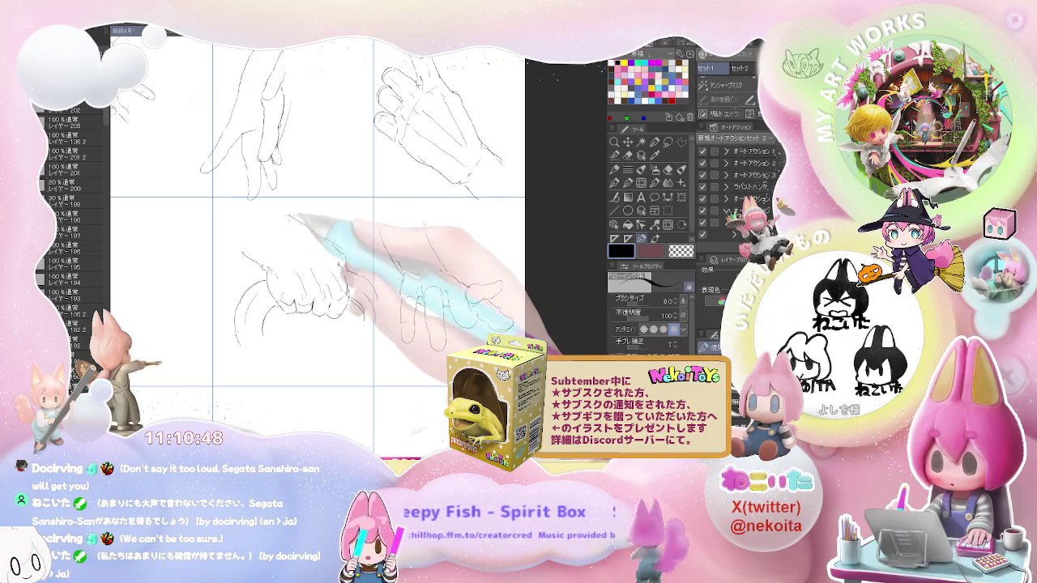
pyautogui.scroll(-2, 291, 226)
# Step: Rough in the reaching hand's first curled line, with a brief eraser correction
pyautogui.scroll(2, 286, 247)
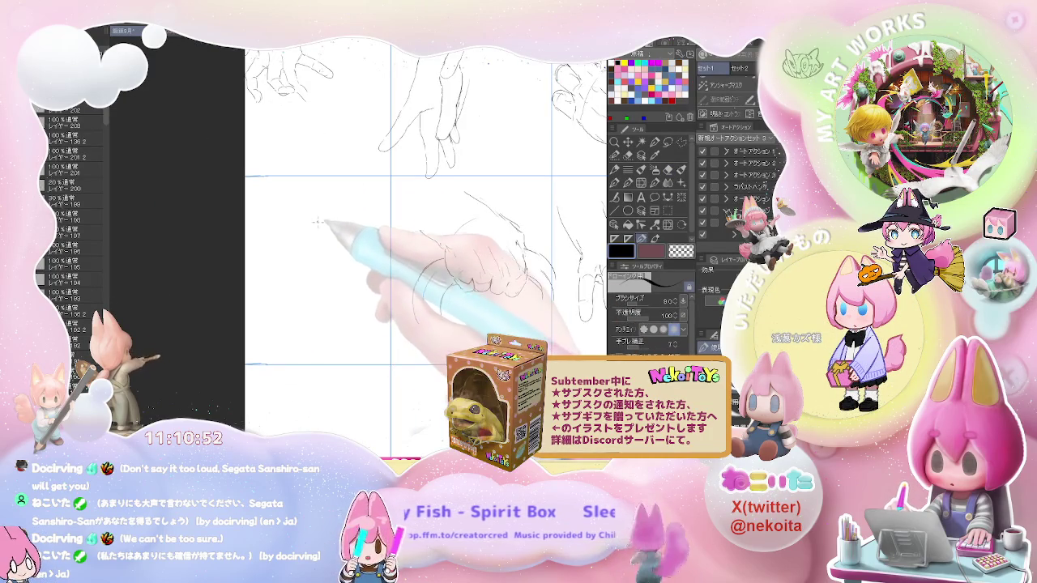
pyautogui.moveTo(318, 209); pyautogui.dragTo(304, 260)
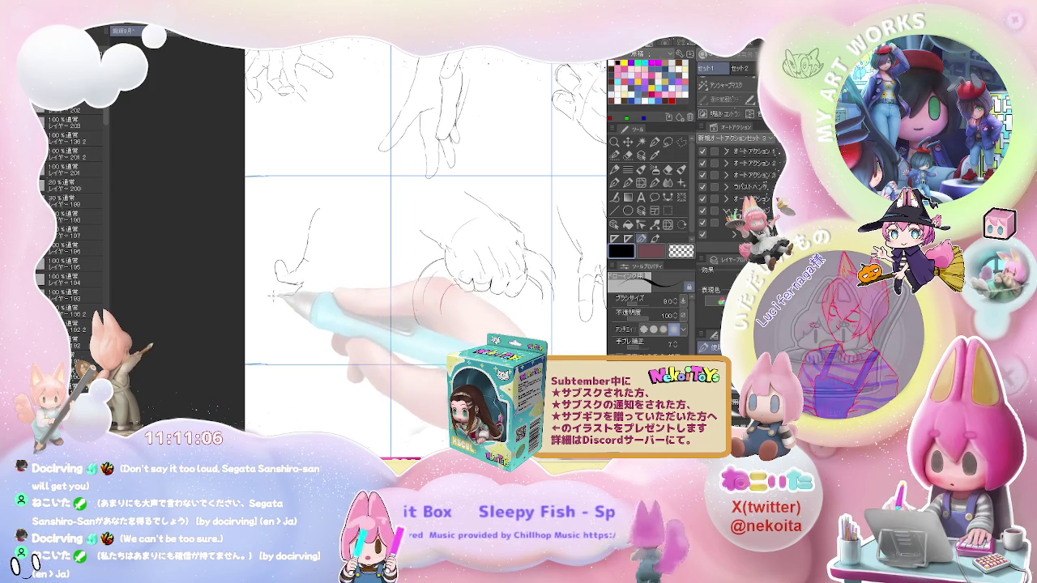
pyautogui.press('e')
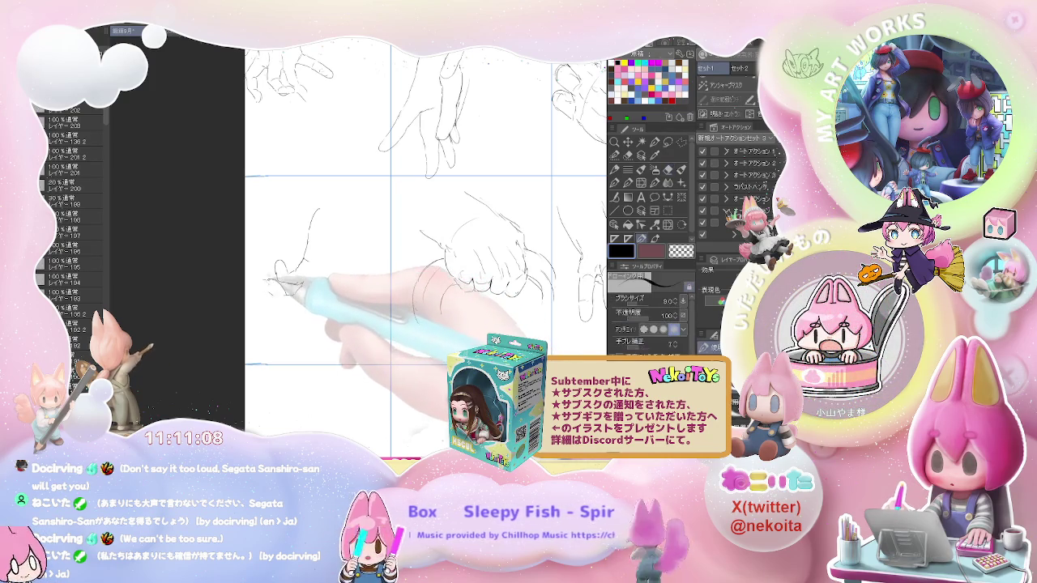
pyautogui.press('p')
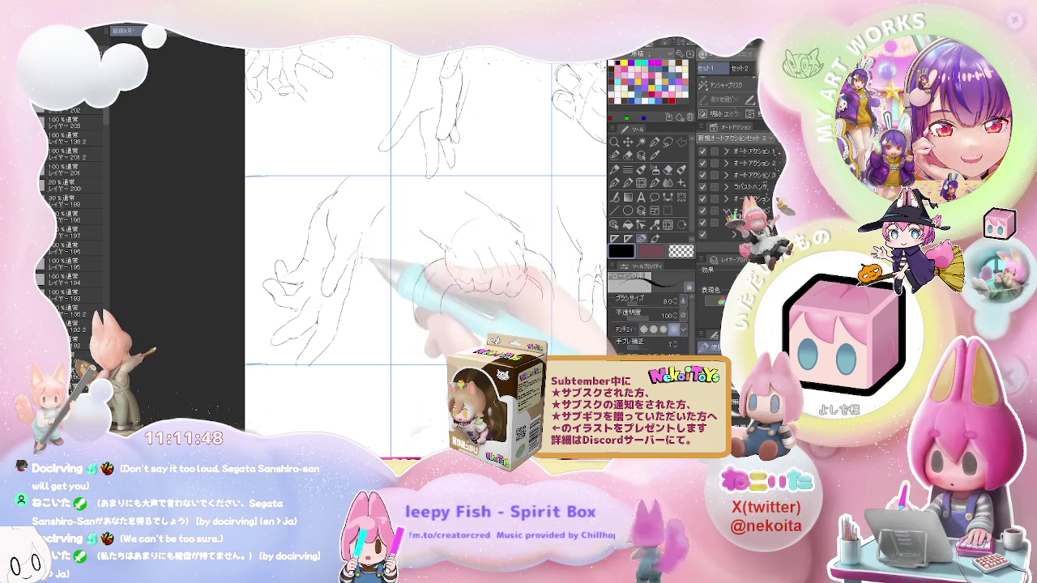
# Step: Pencil the relaxed hand's upper contour and drooping fingers below the palm, erasing a stroke
pyautogui.scroll(-3, 427, 243)
pyautogui.scroll(3, 427, 243)
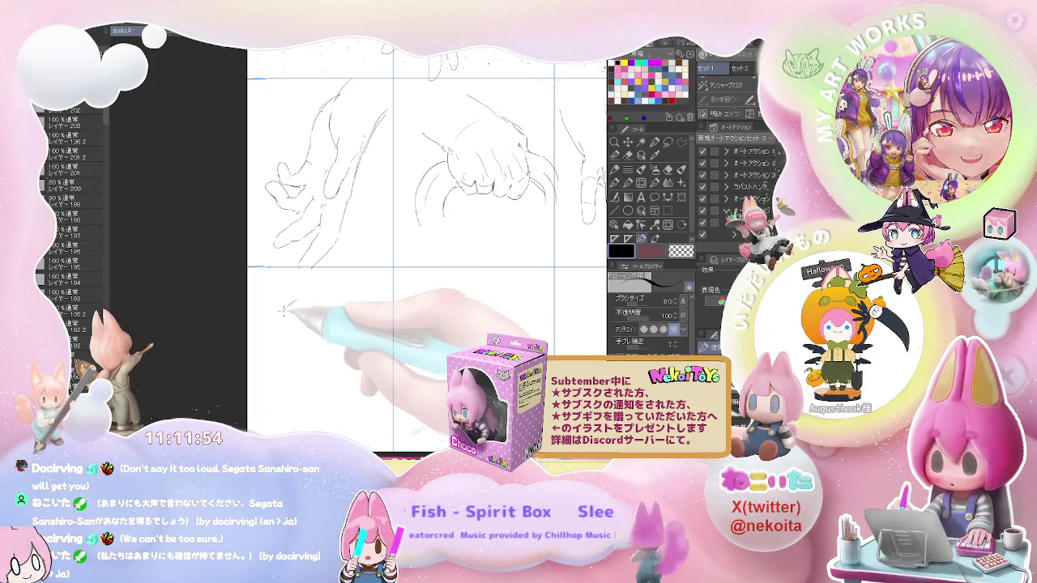
pyautogui.press('e')
pyautogui.press('p')
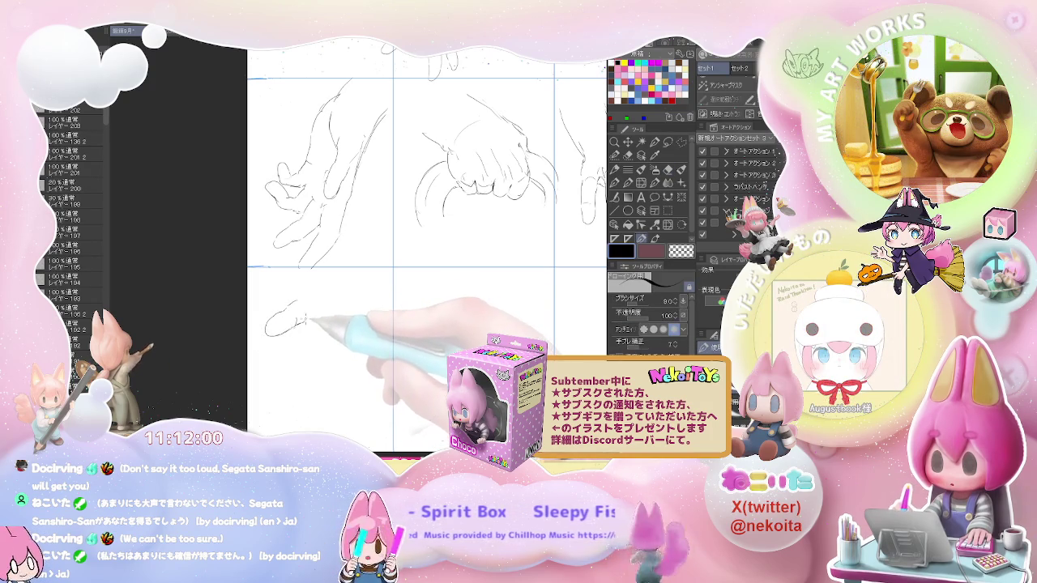
pyautogui.moveTo(300, 306); pyautogui.dragTo(325, 301)
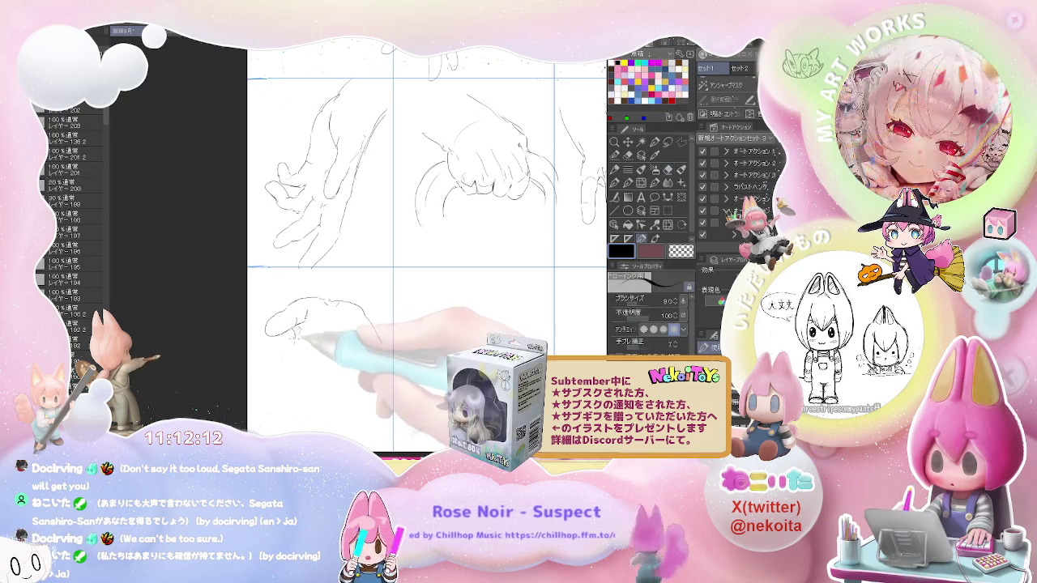
pyautogui.moveTo(294, 340); pyautogui.dragTo(254, 383)
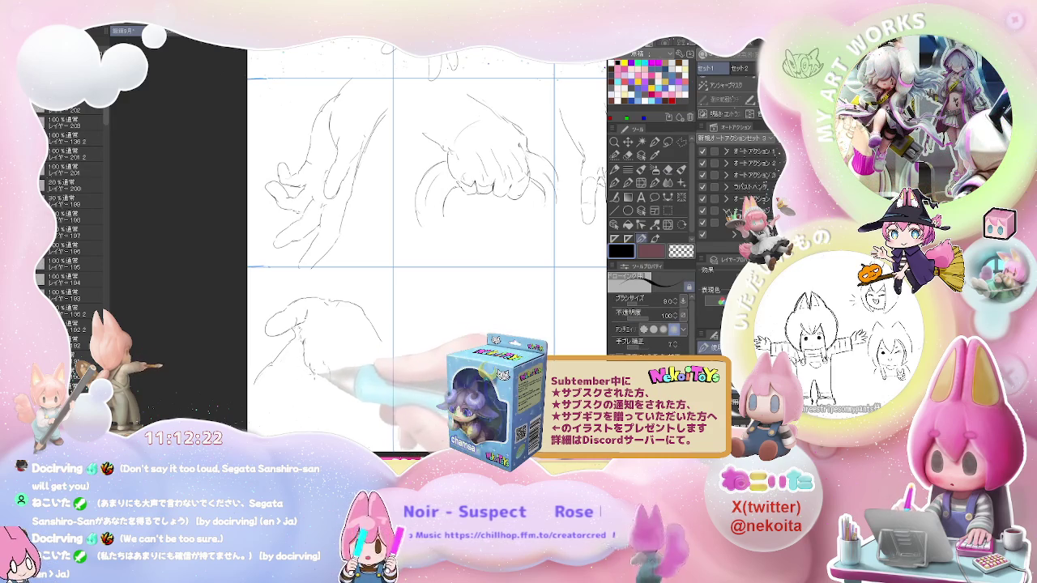
pyautogui.moveTo(320, 356); pyautogui.dragTo(328, 379)
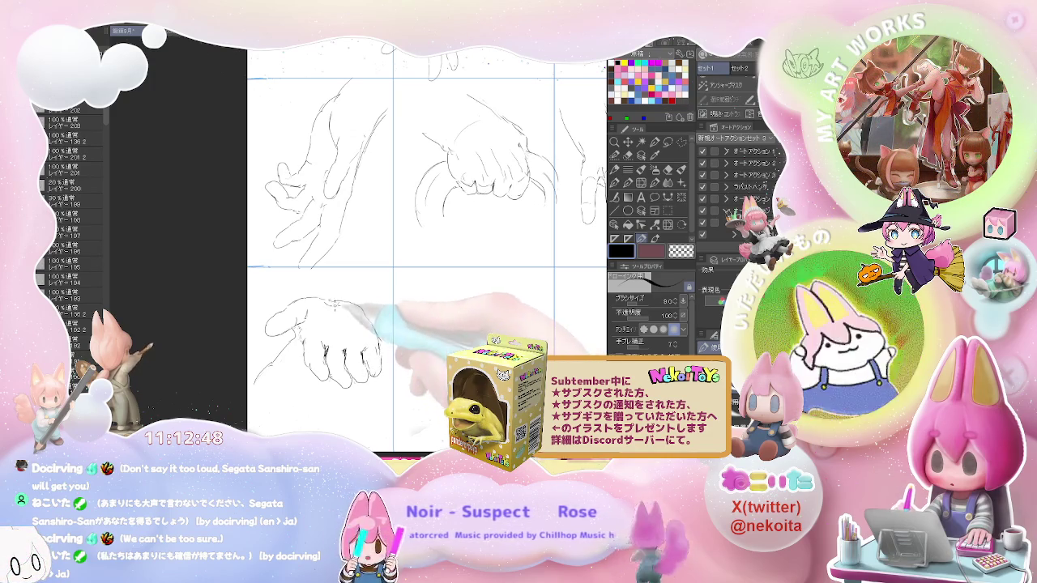
pyautogui.scroll(-1, 387, 332)
# Step: Add curved and outstretched finger strokes to the bottom-middle V-shaped hand, erasing a correction
pyautogui.moveTo(450, 341); pyautogui.dragTo(300, 329)
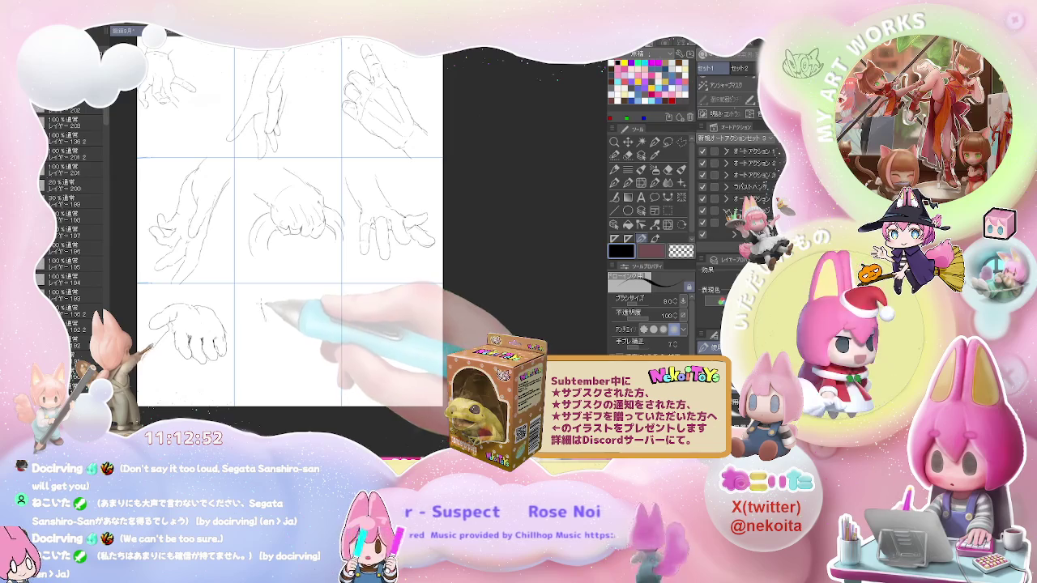
pyautogui.moveTo(268, 303)
pyautogui.mouseDown()
pyautogui.moveTo(266, 331)
pyautogui.moveTo(292, 307)
pyautogui.moveTo(279, 328)
pyautogui.moveTo(290, 328)
pyautogui.mouseUp()
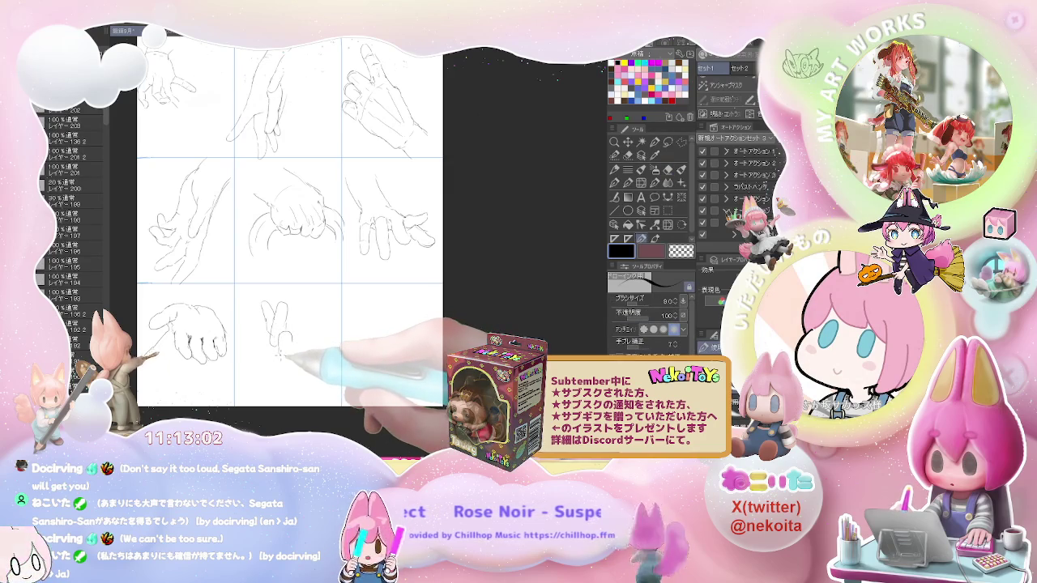
pyautogui.moveTo(279, 330)
pyautogui.mouseDown()
pyautogui.moveTo(298, 364)
pyautogui.moveTo(301, 356)
pyautogui.mouseUp()
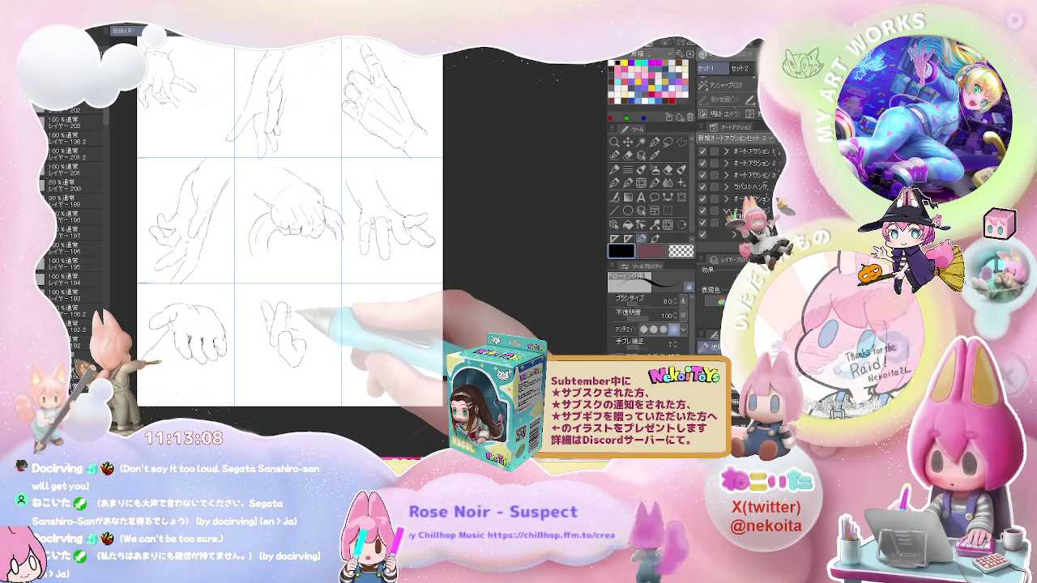
pyautogui.moveTo(318, 305); pyautogui.dragTo(364, 308)
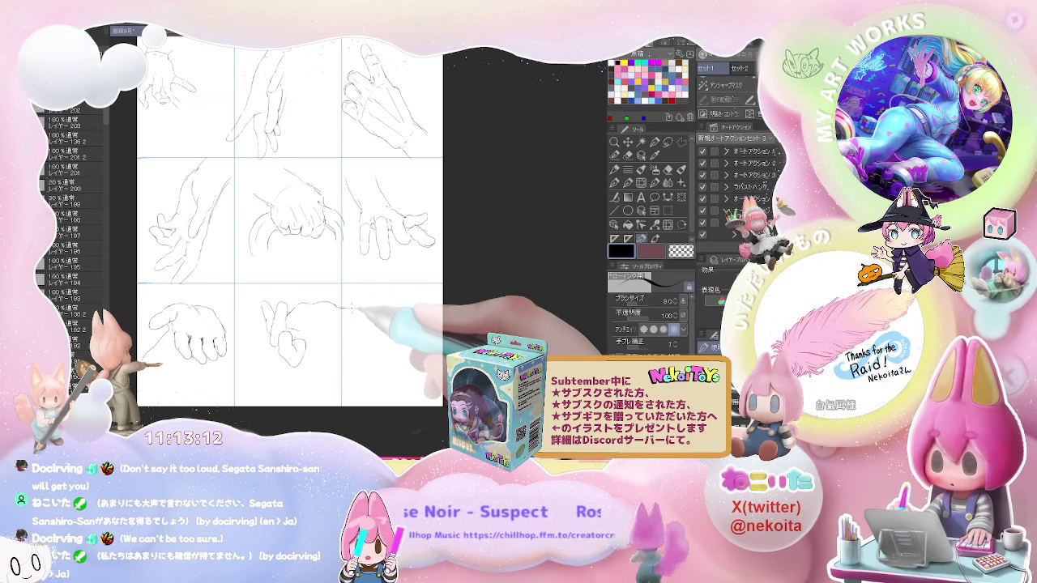
pyautogui.moveTo(310, 347); pyautogui.dragTo(327, 381)
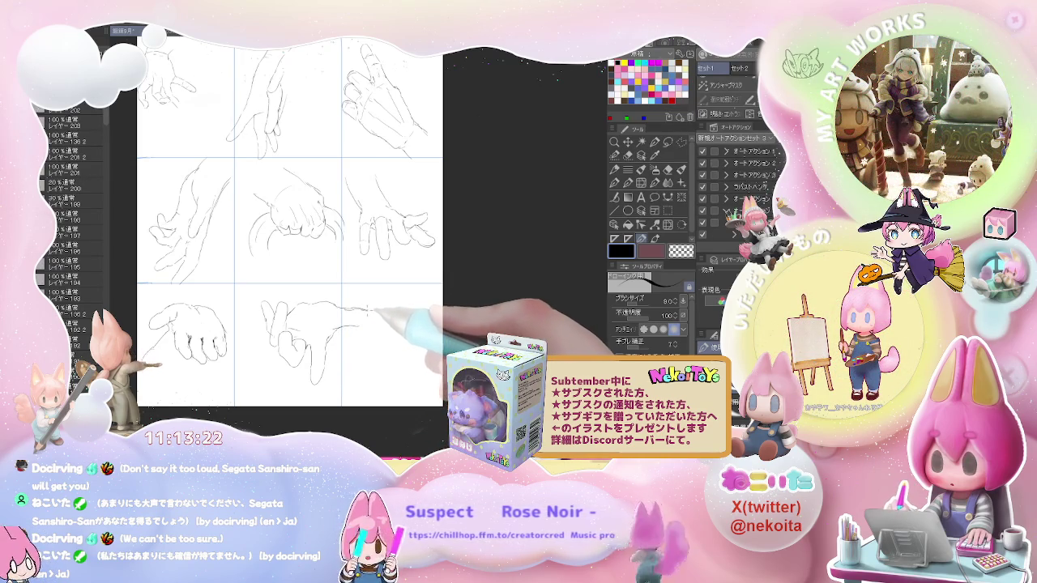
pyautogui.press('e')
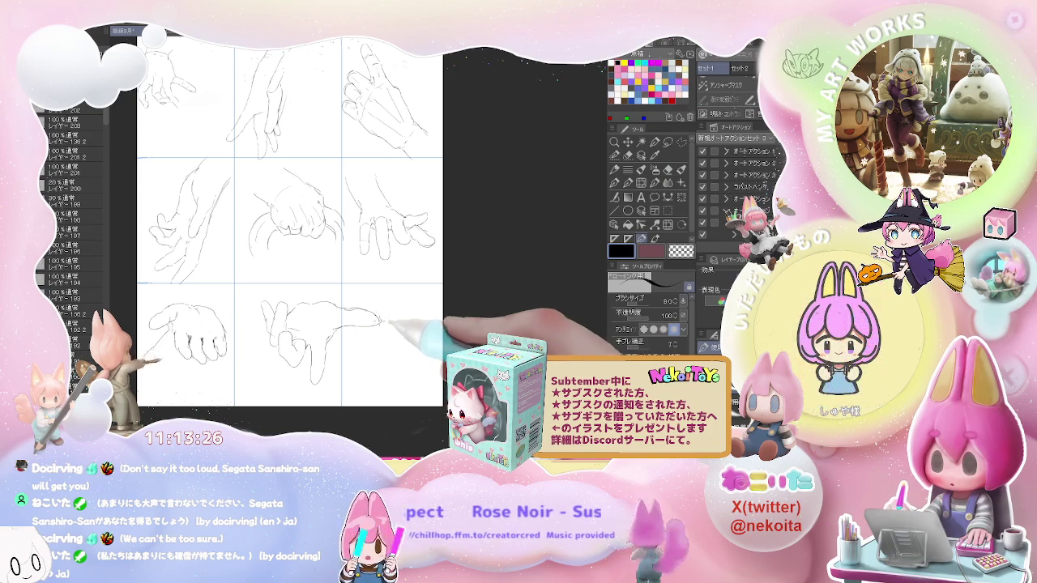
pyautogui.press('p')
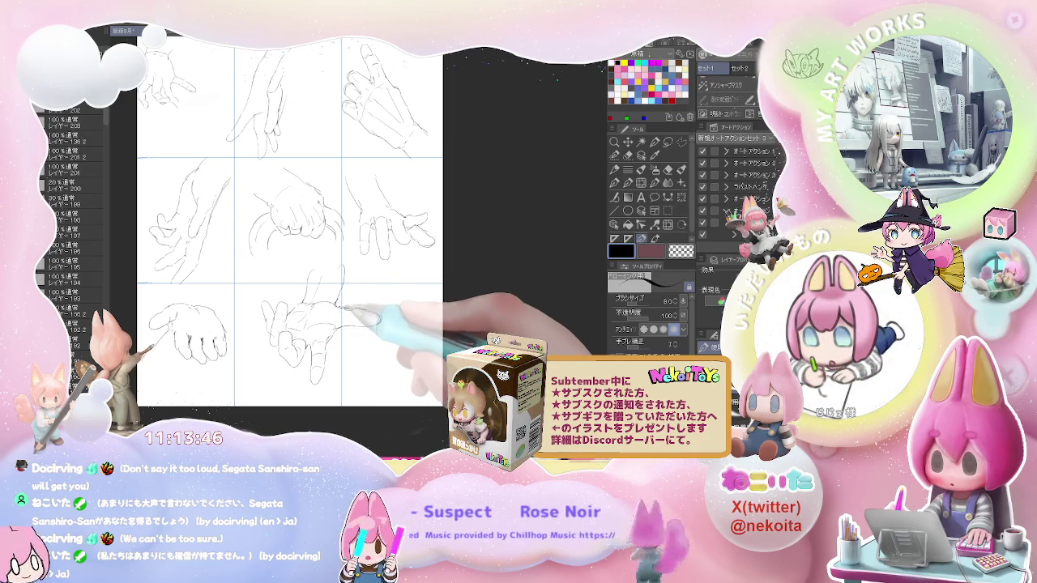
pyautogui.hotkey('ctrl', '-')
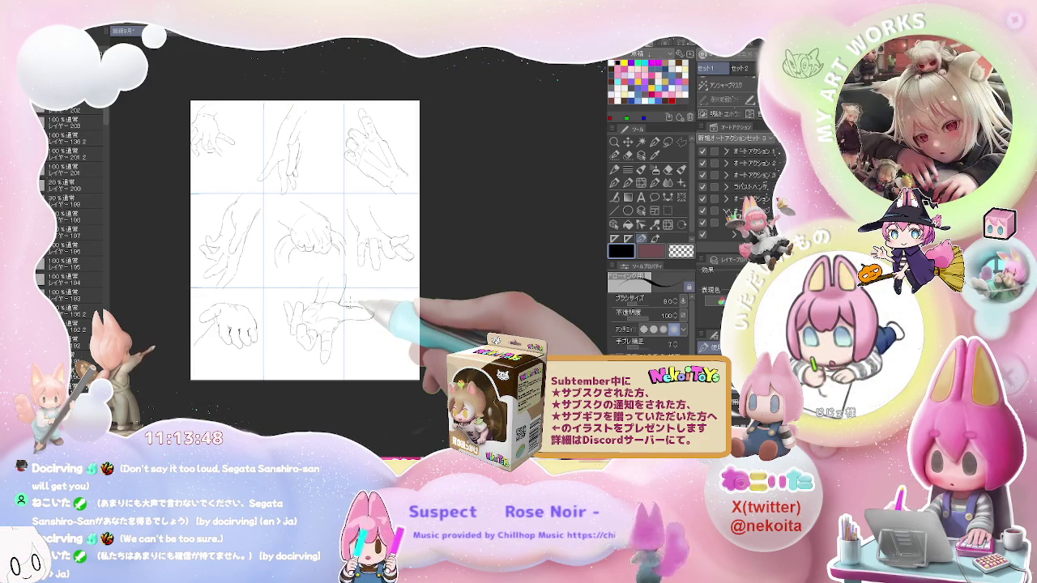
# Step: Pencil the bottom-right hand's left outline, lower curve and rightward-stretching fingers
pyautogui.hotkey('ctrl', '+')
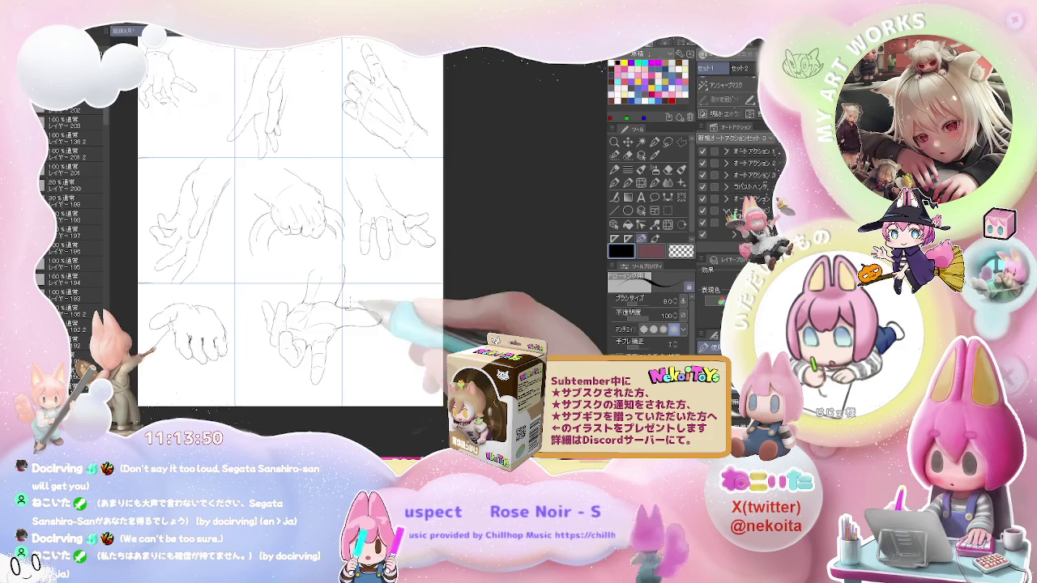
pyautogui.hotkey('ctrl', '+')
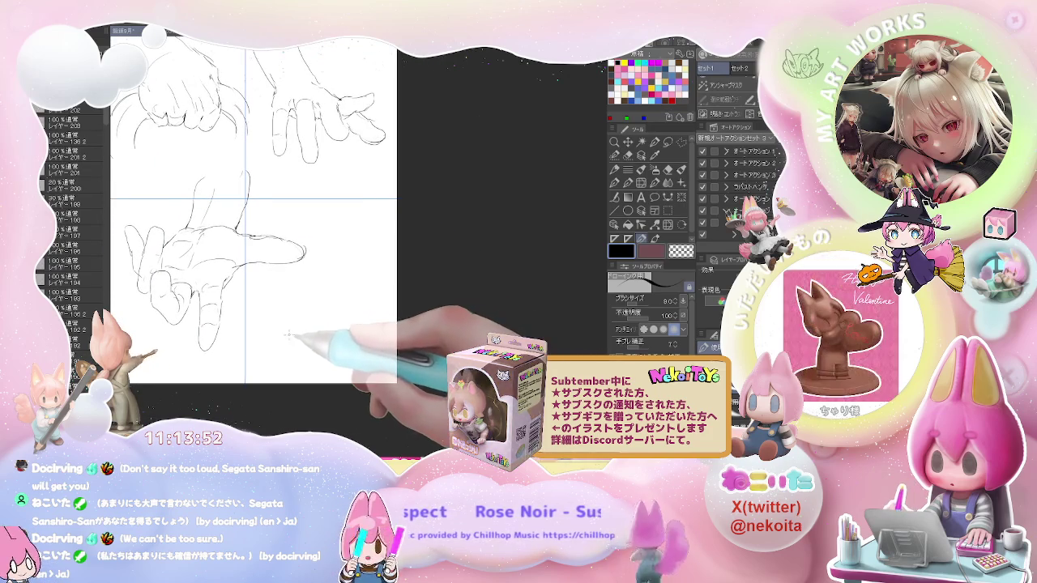
pyautogui.moveTo(297, 311)
pyautogui.mouseDown()
pyautogui.moveTo(290, 328)
pyautogui.moveTo(311, 312)
pyautogui.mouseUp()
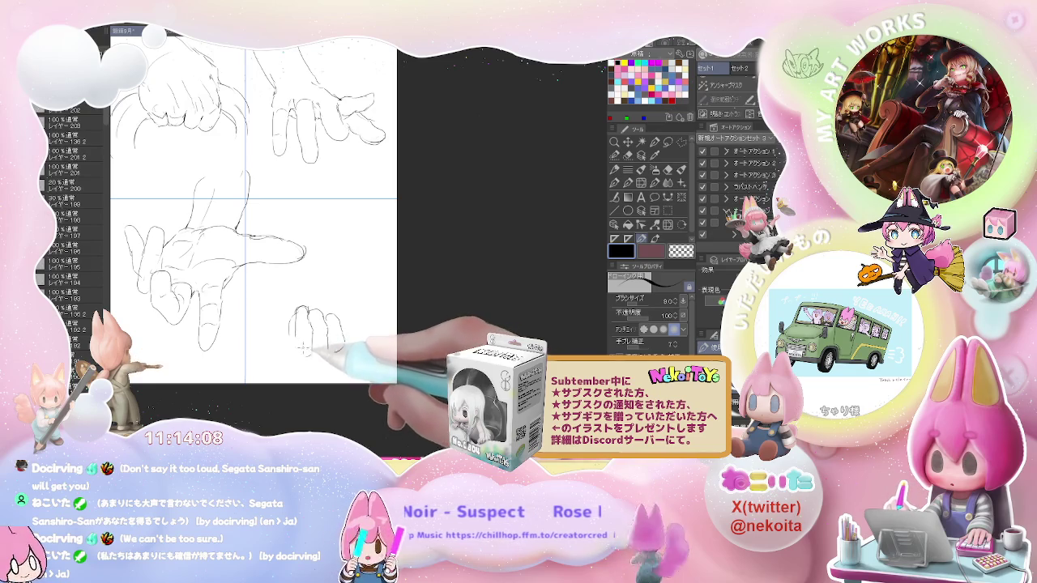
pyautogui.moveTo(296, 319); pyautogui.dragTo(300, 352)
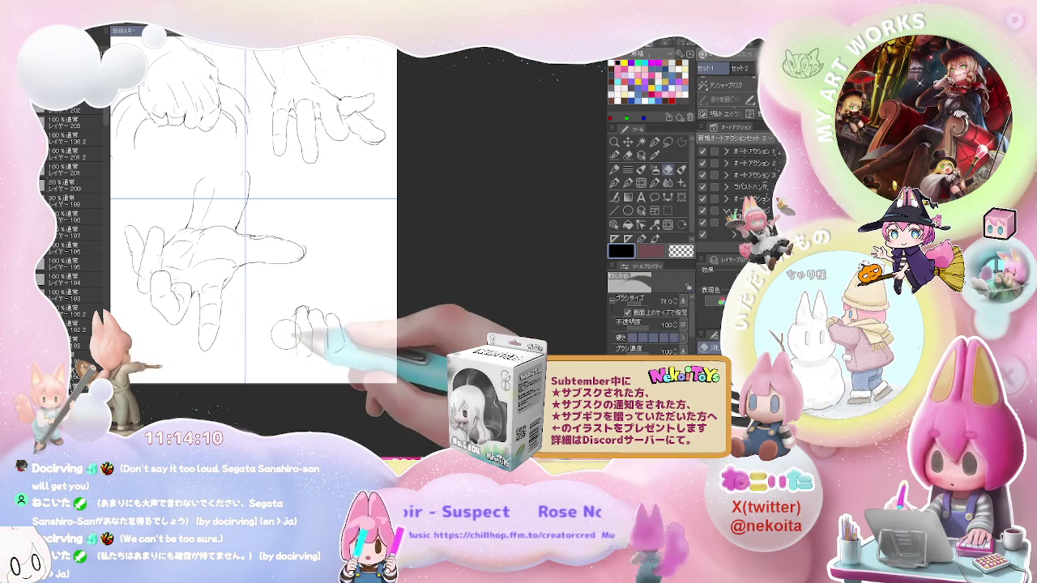
pyautogui.moveTo(286, 315)
pyautogui.mouseDown()
pyautogui.moveTo(277, 366)
pyautogui.moveTo(256, 371)
pyautogui.mouseUp()
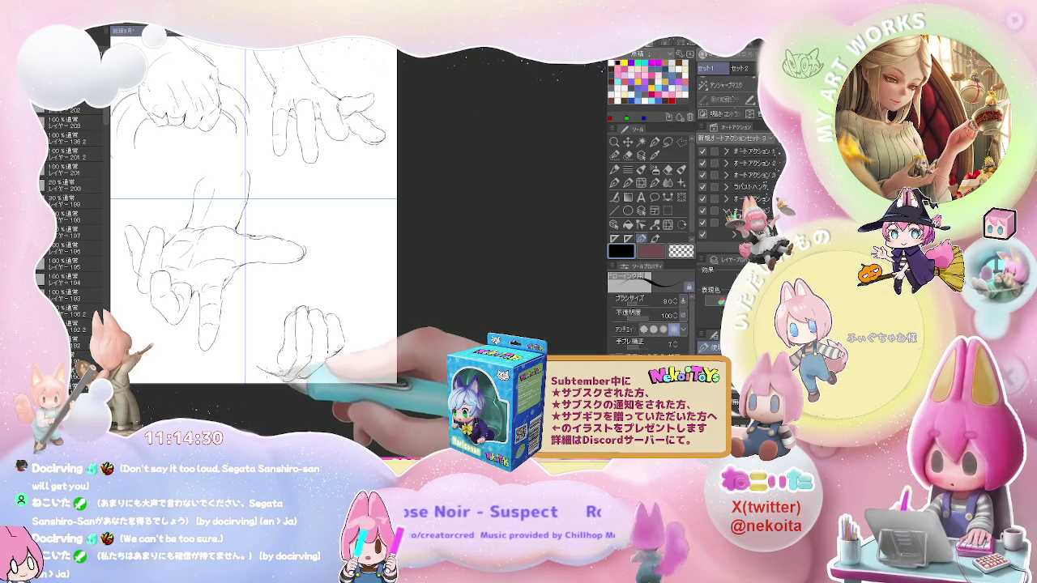
pyautogui.moveTo(246, 358); pyautogui.dragTo(309, 375)
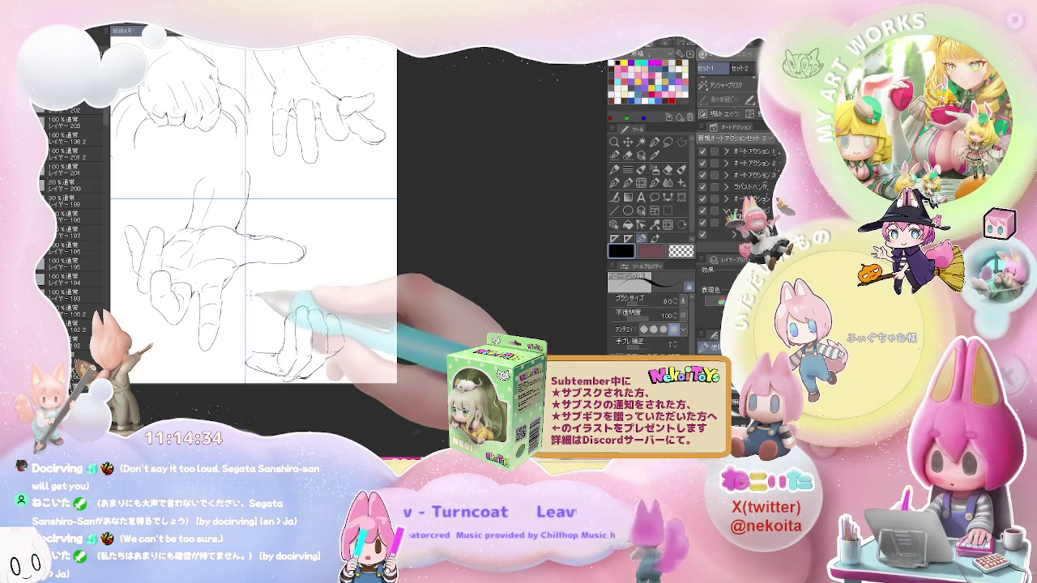
pyautogui.moveTo(262, 293)
pyautogui.mouseDown()
pyautogui.moveTo(320, 272)
pyautogui.moveTo(357, 277)
pyautogui.mouseUp()
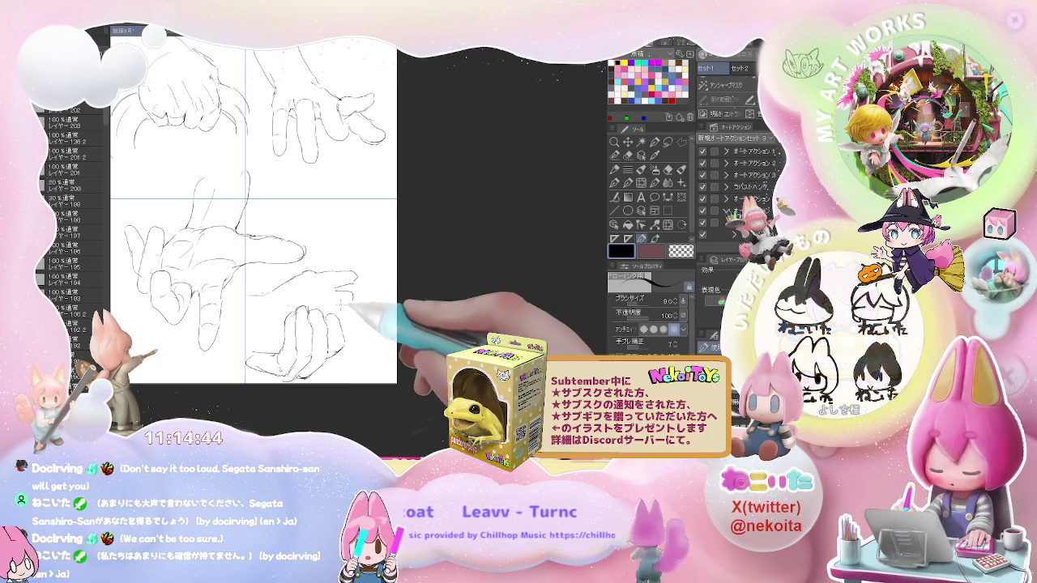
pyautogui.moveTo(352, 297); pyautogui.dragTo(348, 320)
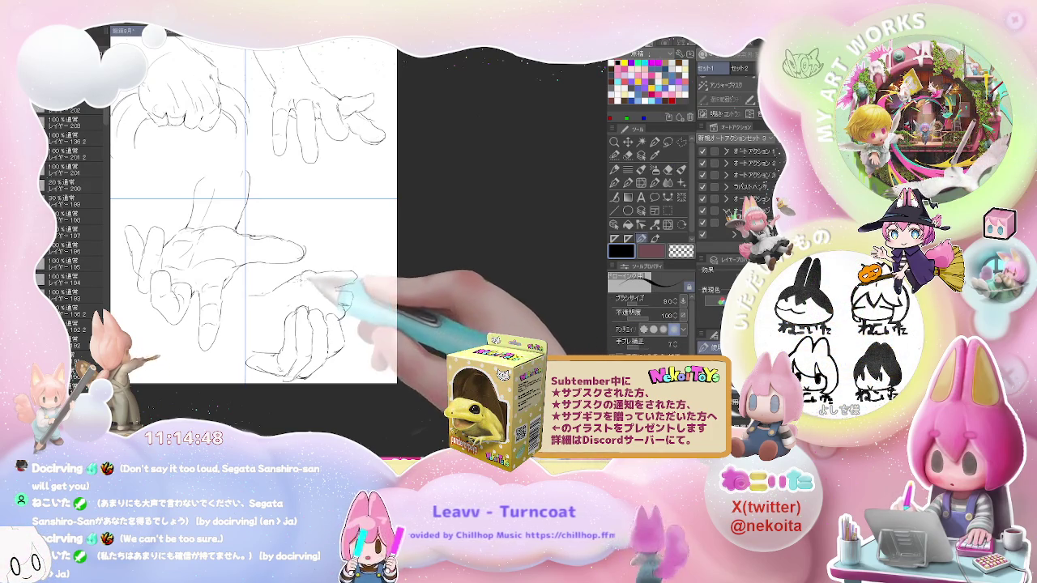
# Step: Scroll-zoom out and back in over the sheet to bring the blank grid page into view
pyautogui.scroll(-1, 349, 308)
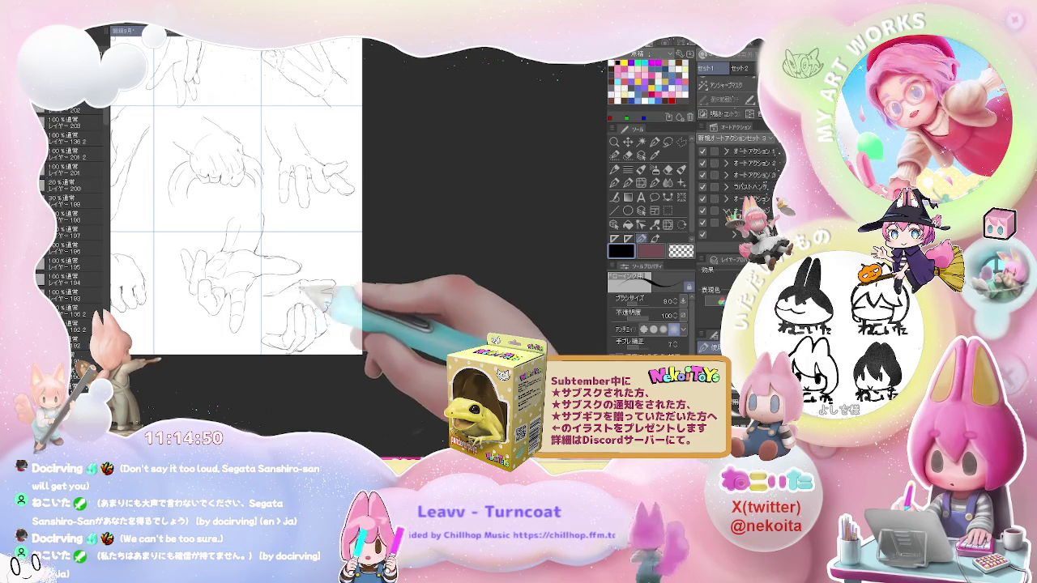
pyautogui.scroll(-2, 318, 287)
pyautogui.scroll(2, 324, 288)
pyautogui.scroll(1, 324, 287)
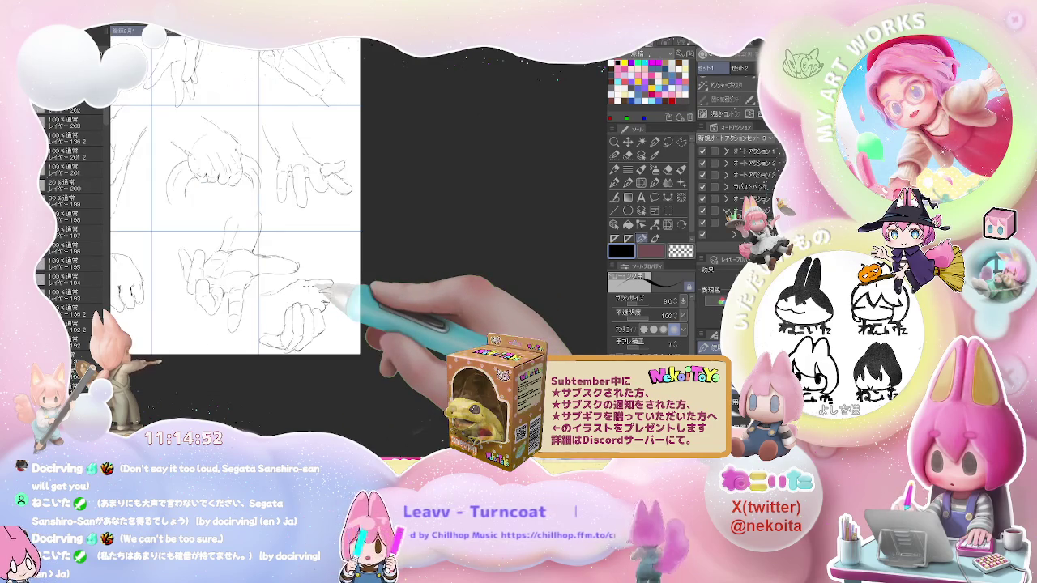
pyautogui.scroll(-2, 328, 288)
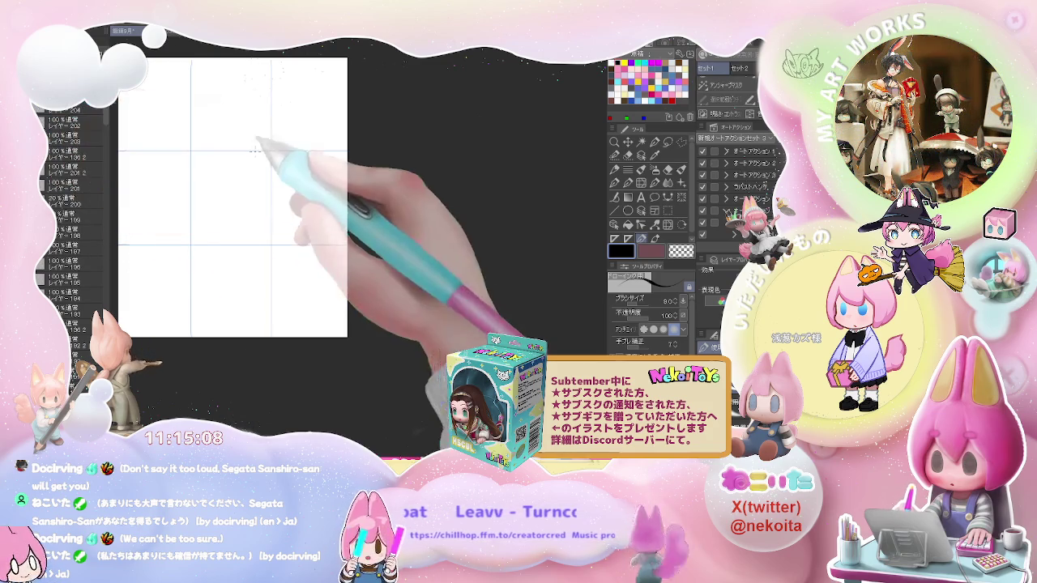
# Step: Pencil the lower leg's front and back lines, curving the outline into the heel
pyautogui.scroll(2, 223, 205)
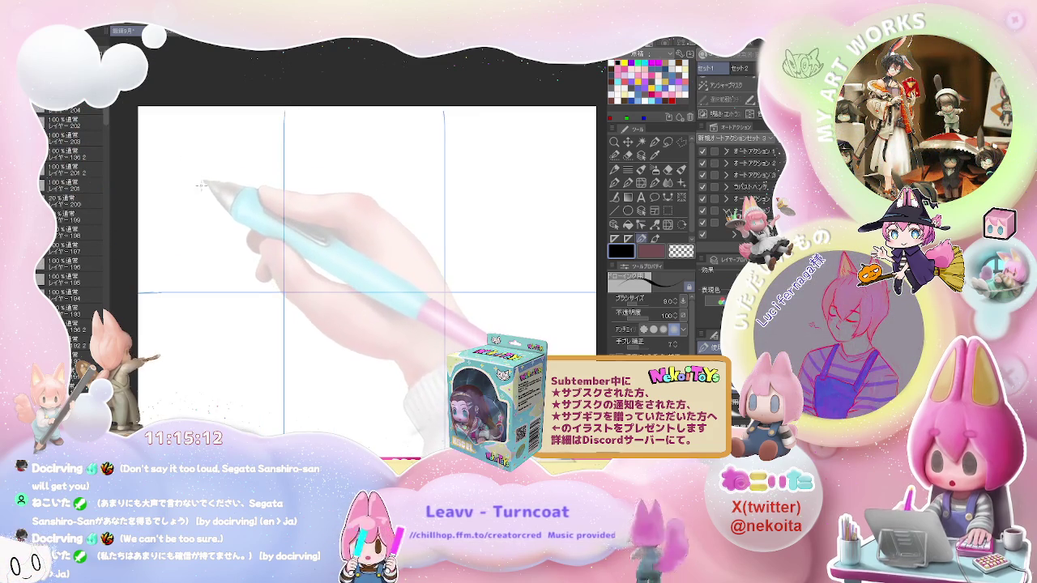
pyautogui.moveTo(192, 209); pyautogui.dragTo(185, 245)
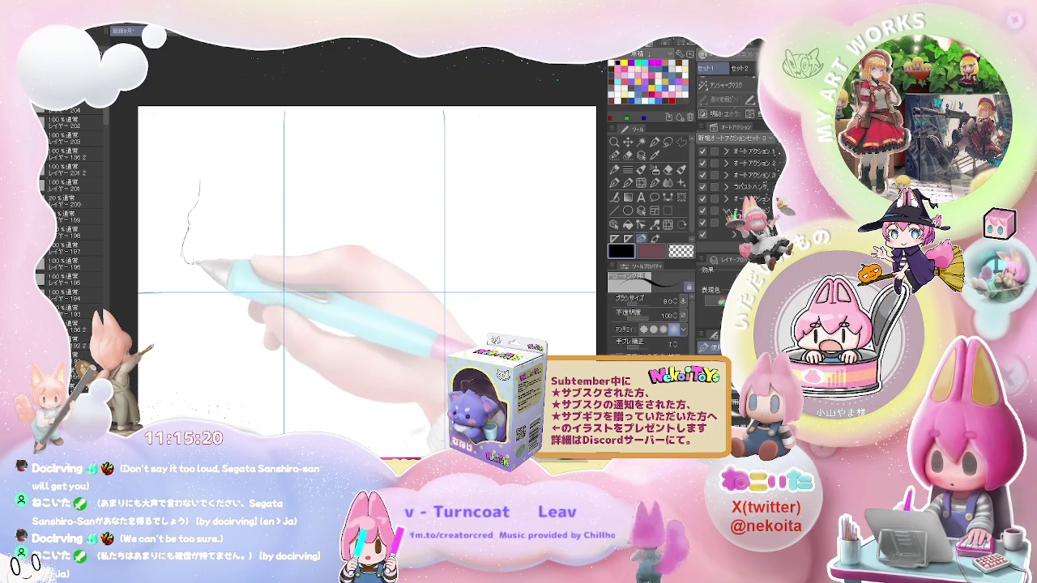
pyautogui.moveTo(195, 268); pyautogui.dragTo(229, 267)
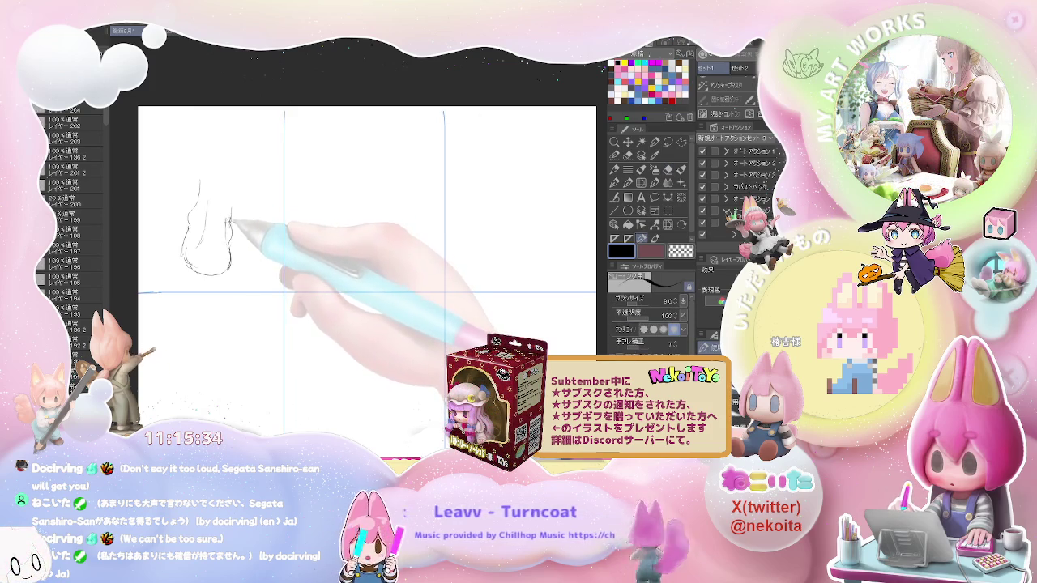
pyautogui.moveTo(248, 146); pyautogui.dragTo(229, 221)
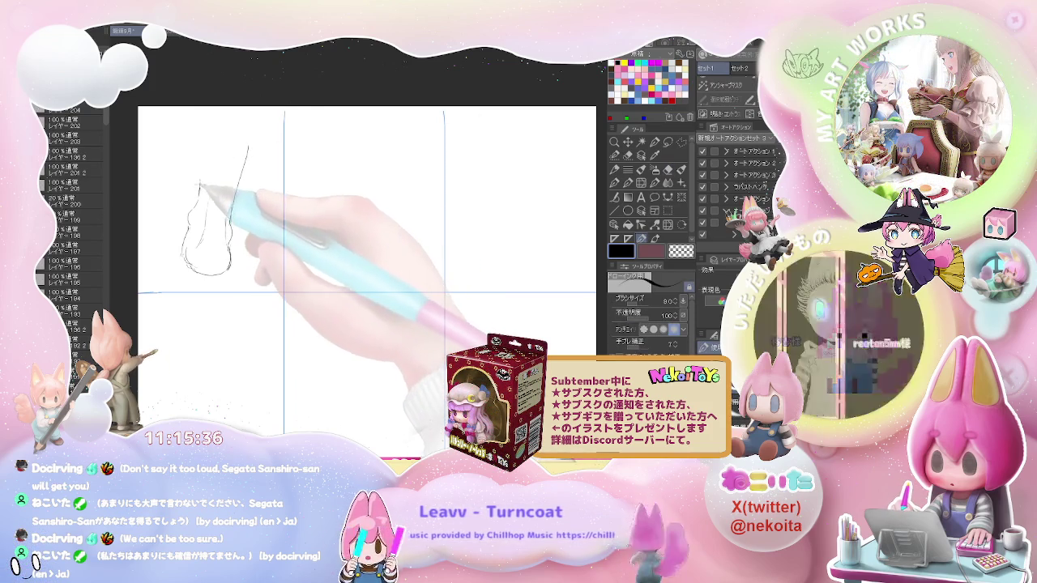
pyautogui.moveTo(204, 128); pyautogui.dragTo(192, 212)
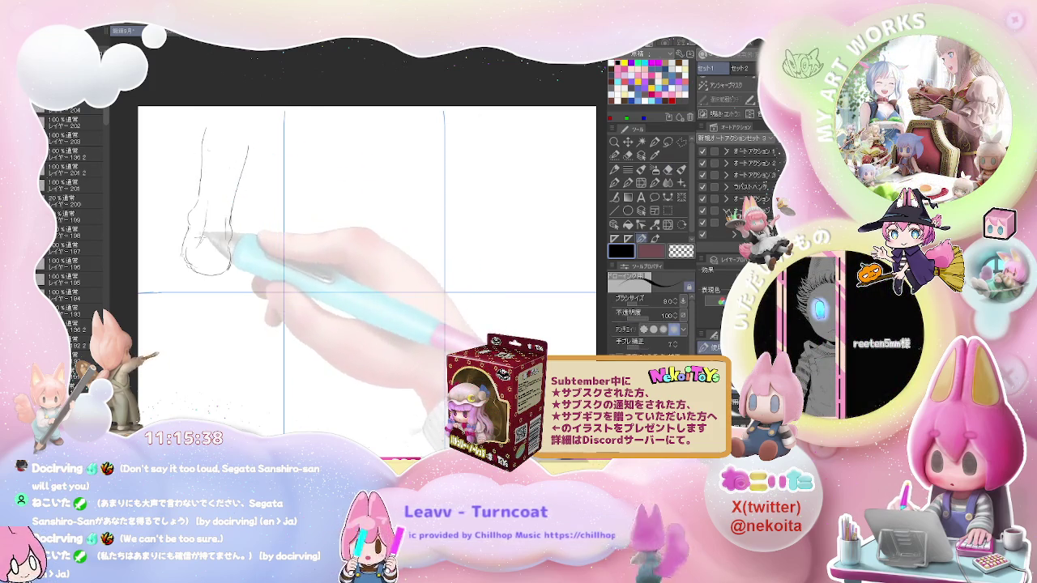
# Step: Sketch the side-view foot's toes, redrawing them as a cleaner curve
pyautogui.moveTo(172, 258); pyautogui.dragTo(209, 268)
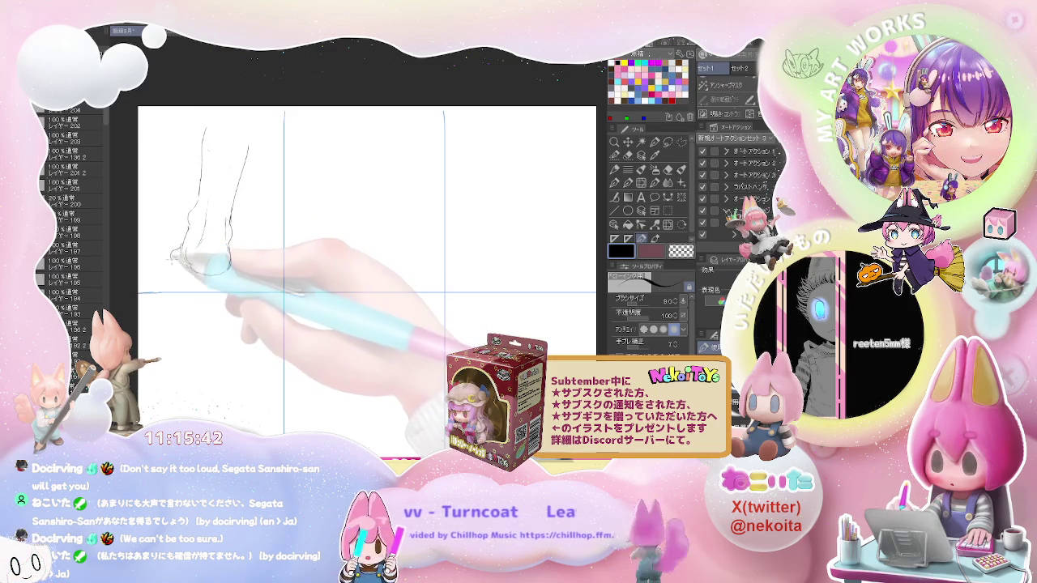
pyautogui.moveTo(175, 251); pyautogui.dragTo(181, 267)
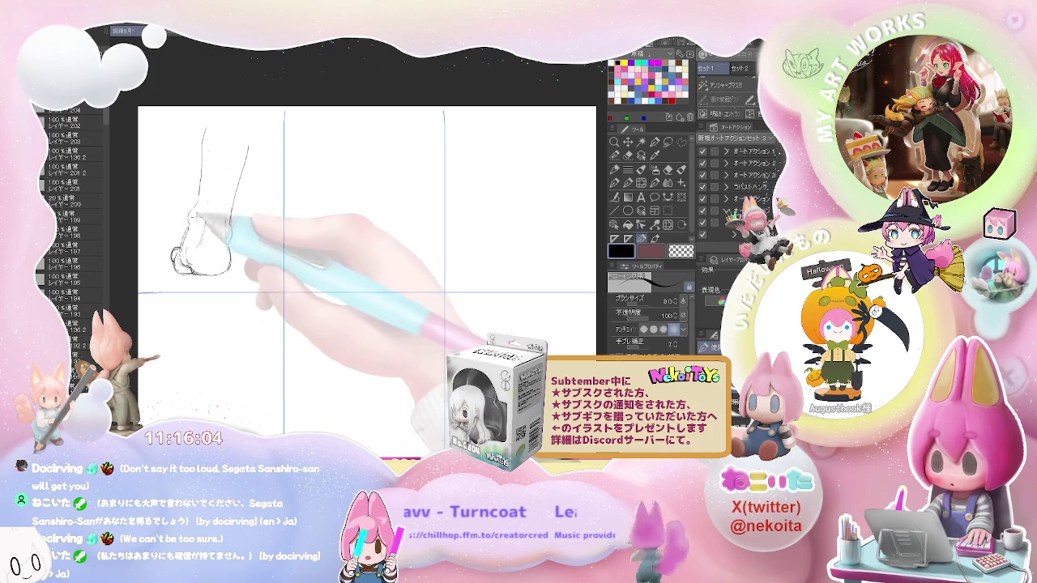
pyautogui.scroll(-1, 267, 262)
pyautogui.scroll(-1, 268, 262)
pyautogui.scroll(1, 268, 261)
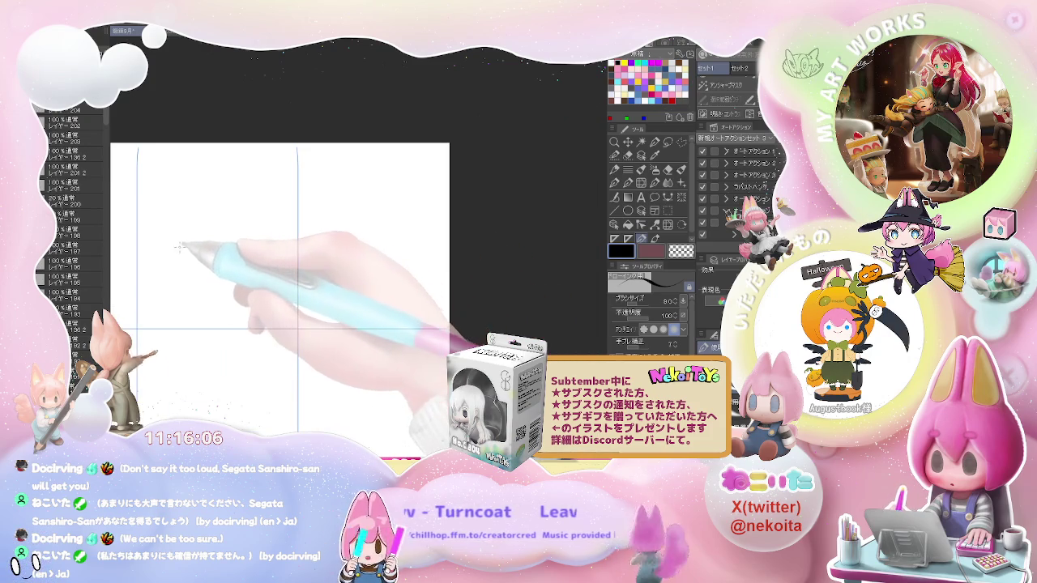
# Step: Pencil the heel, foot outline and ankle line of a raised-heel tiptoe foot
pyautogui.moveTo(210, 219); pyautogui.dragTo(201, 253)
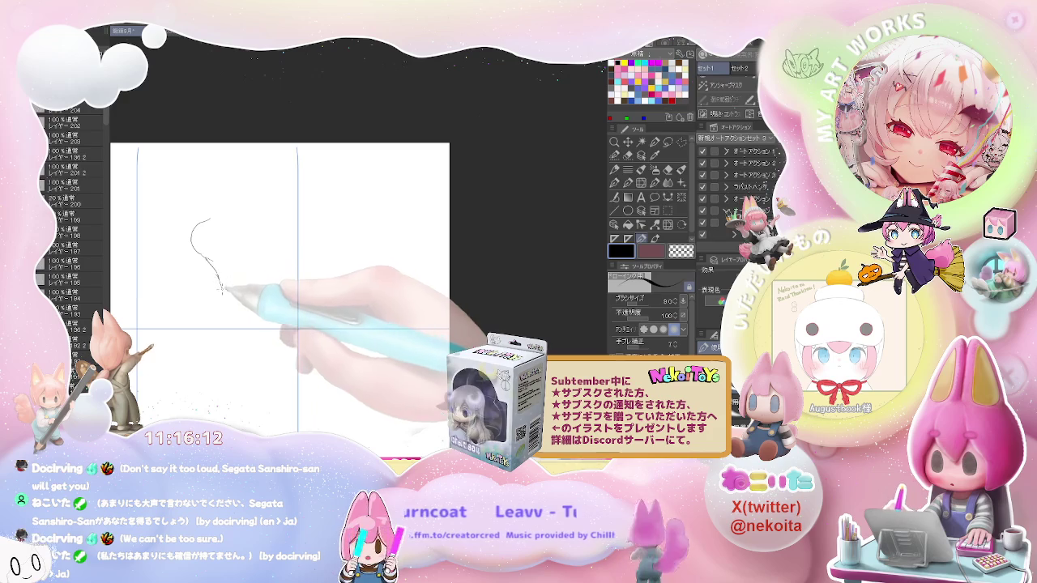
pyautogui.moveTo(220, 288); pyautogui.dragTo(221, 309)
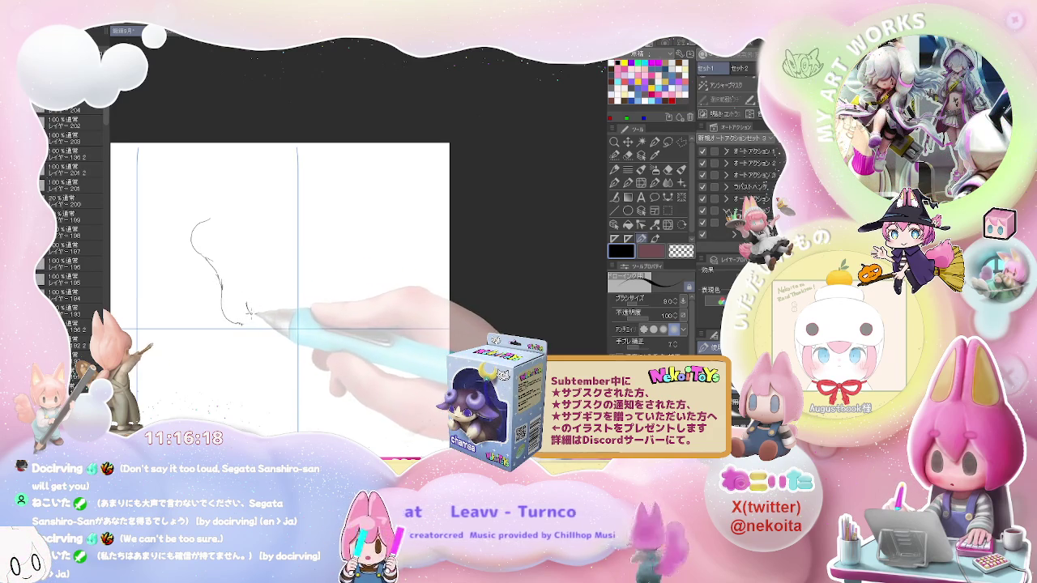
pyautogui.moveTo(248, 308); pyautogui.dragTo(243, 326)
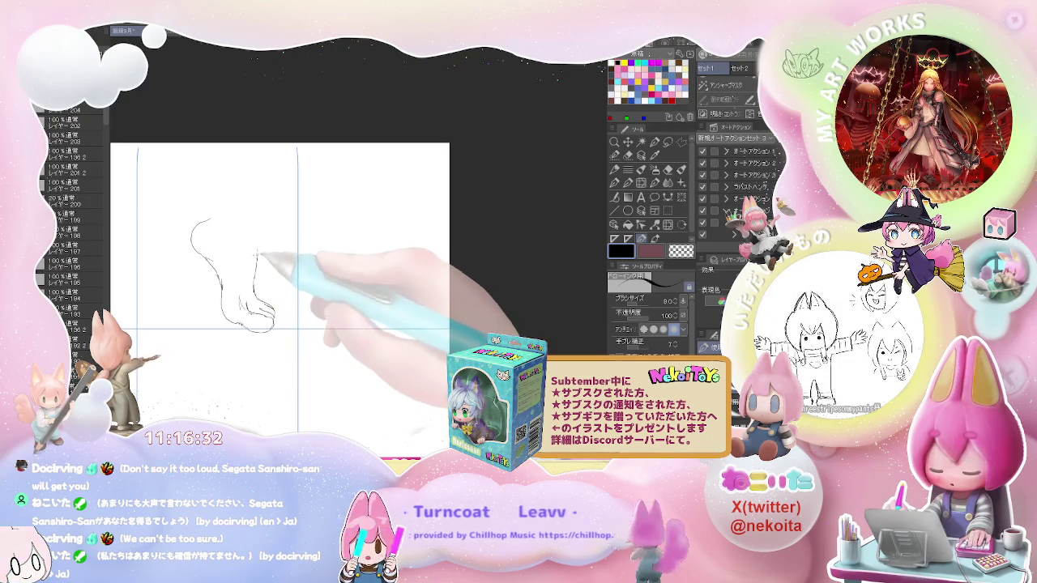
pyautogui.moveTo(253, 289)
pyautogui.mouseDown()
pyautogui.moveTo(258, 222)
pyautogui.moveTo(283, 156)
pyautogui.mouseUp()
pyautogui.moveTo(209, 215); pyautogui.dragTo(238, 152)
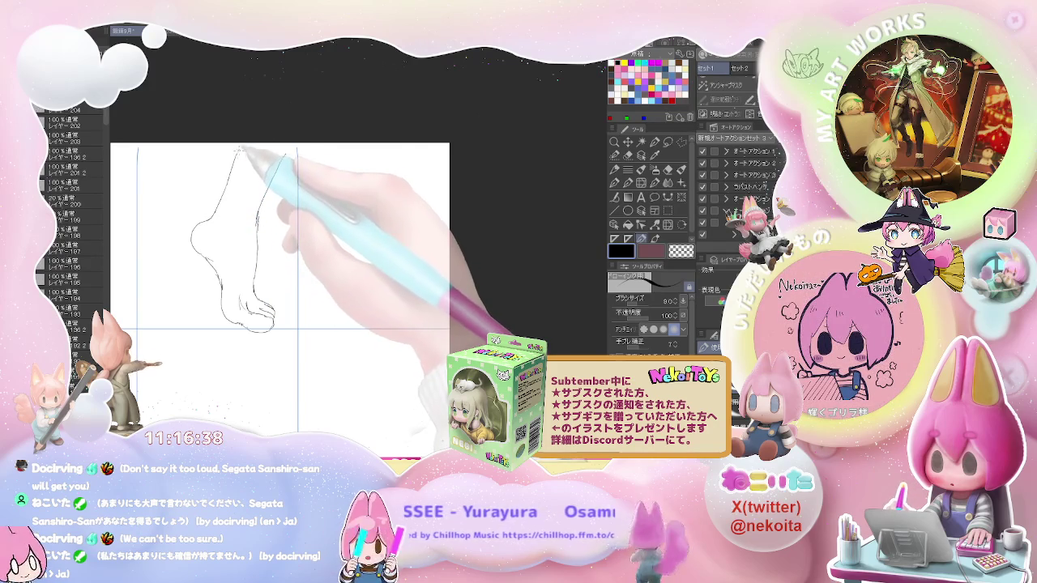
# Step: Refine the leg's contours and add inner-ankle and toe detail strokes
pyautogui.moveTo(232, 194); pyautogui.dragTo(208, 218)
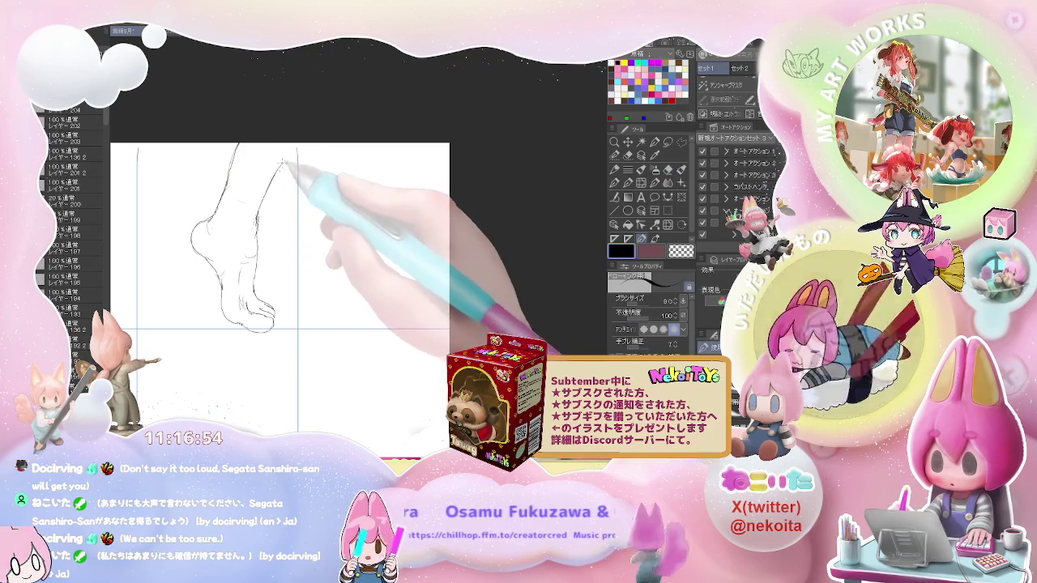
pyautogui.moveTo(295, 146); pyautogui.dragTo(256, 237)
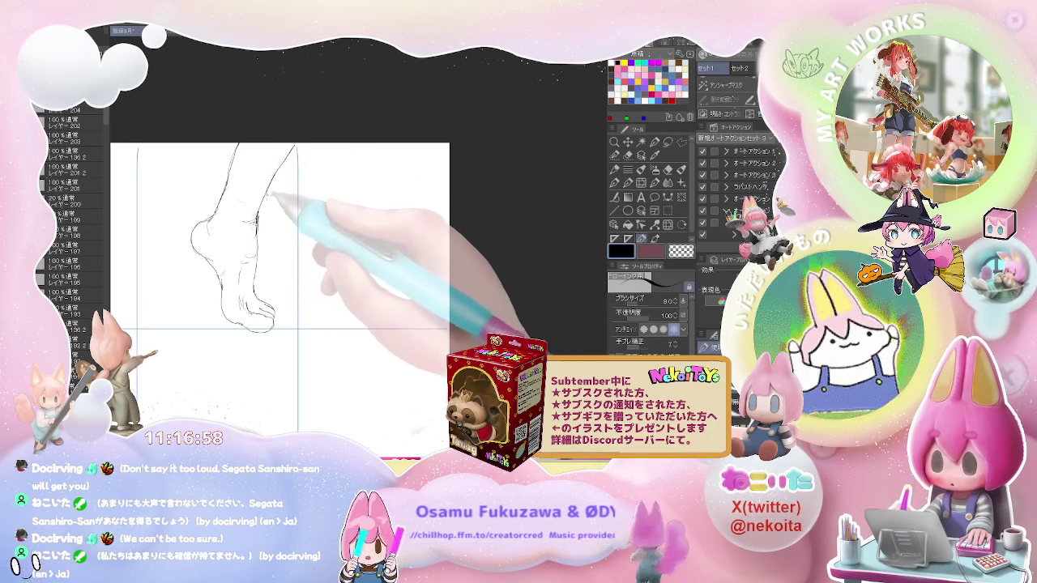
pyautogui.moveTo(258, 184); pyautogui.dragTo(248, 227)
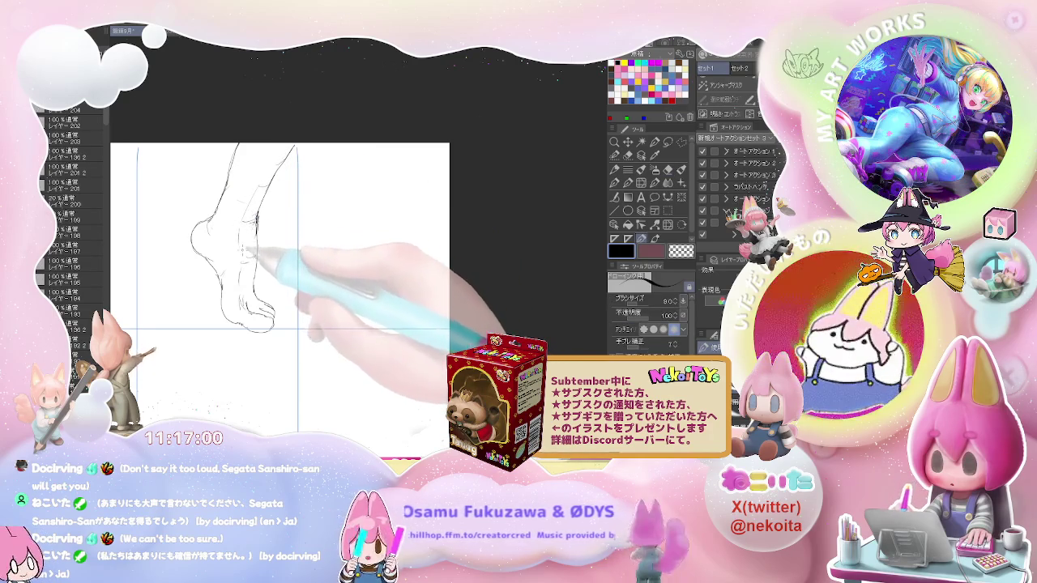
pyautogui.moveTo(254, 289); pyautogui.dragTo(274, 314)
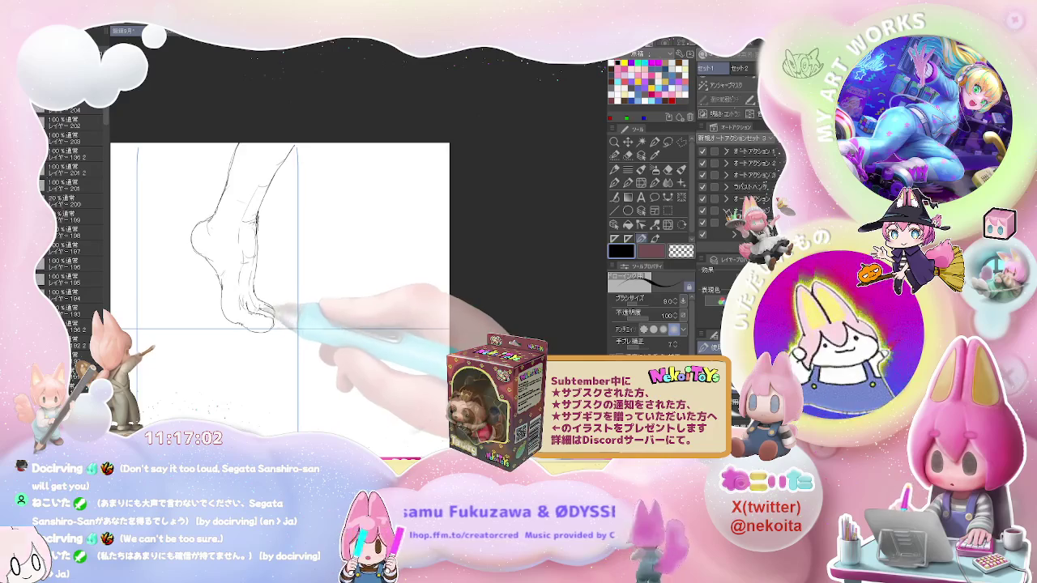
pyautogui.hotkey('ctrl', '-')
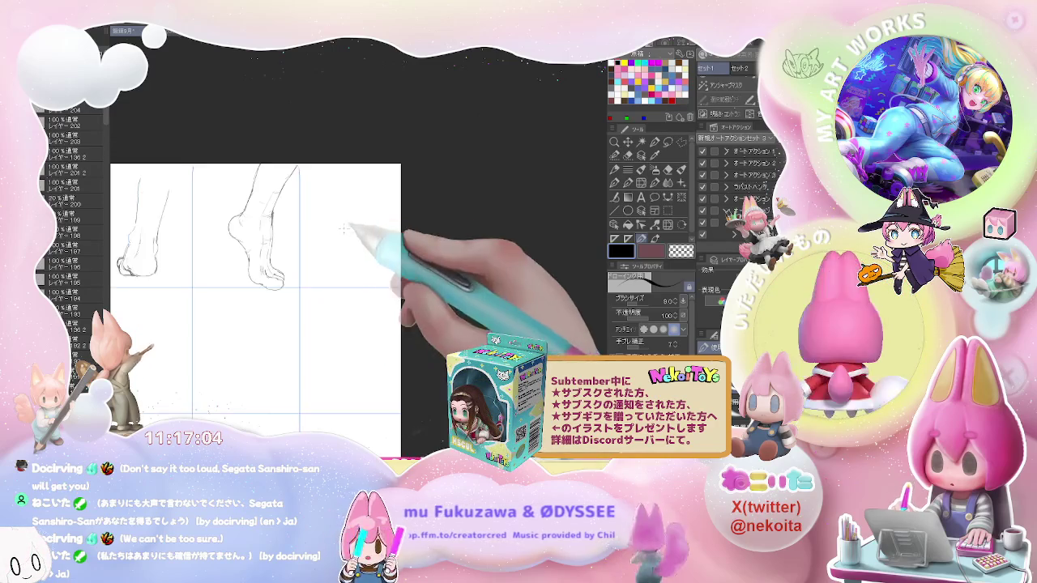
# Step: Sketch the front-view foot's ankle line and toe outline in the top-right cell
pyautogui.moveTo(339, 224); pyautogui.dragTo(282, 279)
pyautogui.hotkey('ctrl', '+')
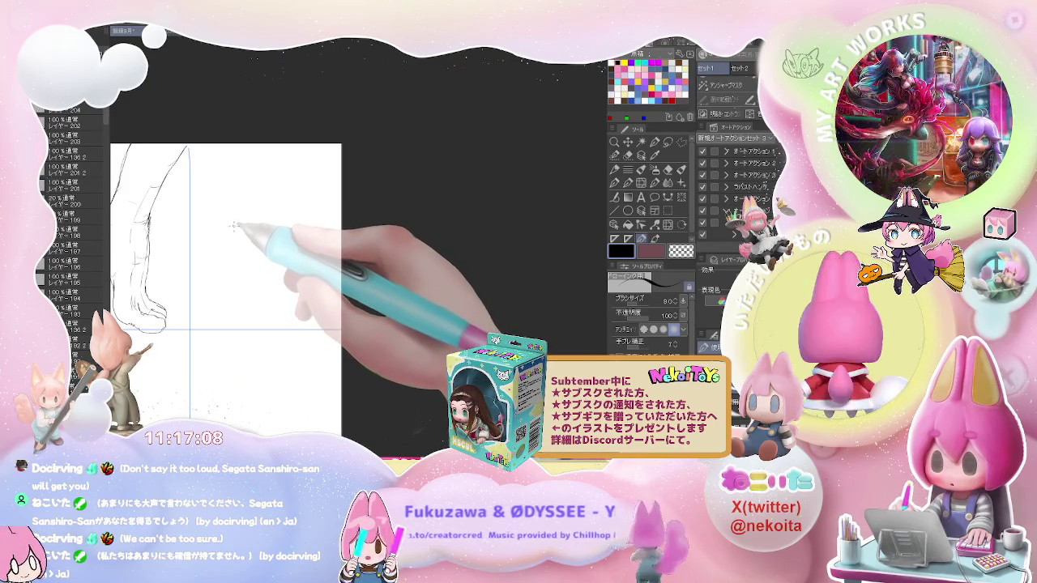
pyautogui.moveTo(245, 192)
pyautogui.mouseDown()
pyautogui.moveTo(240, 289)
pyautogui.moveTo(246, 304)
pyautogui.moveTo(262, 302)
pyautogui.mouseUp()
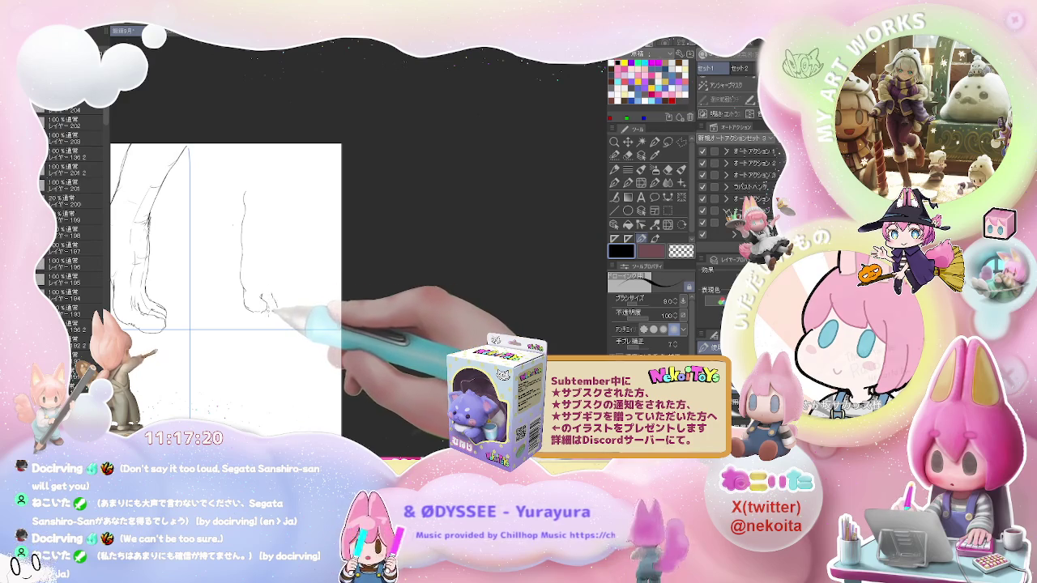
pyautogui.moveTo(266, 294); pyautogui.dragTo(282, 305)
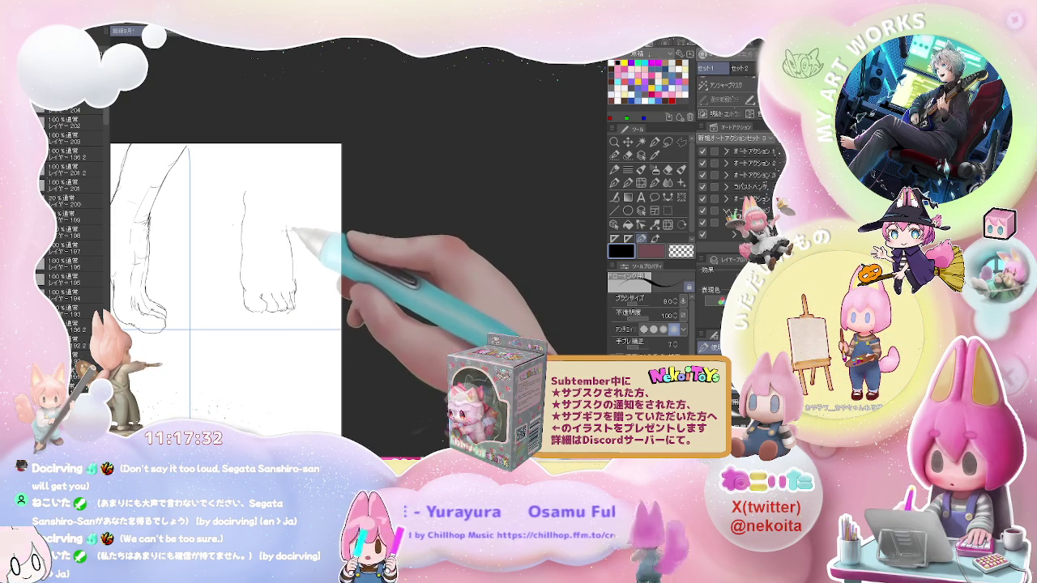
# Step: Extend the leg's left and right contours upward and add ankle and tendon detail
pyautogui.moveTo(292, 268); pyautogui.dragTo(287, 204)
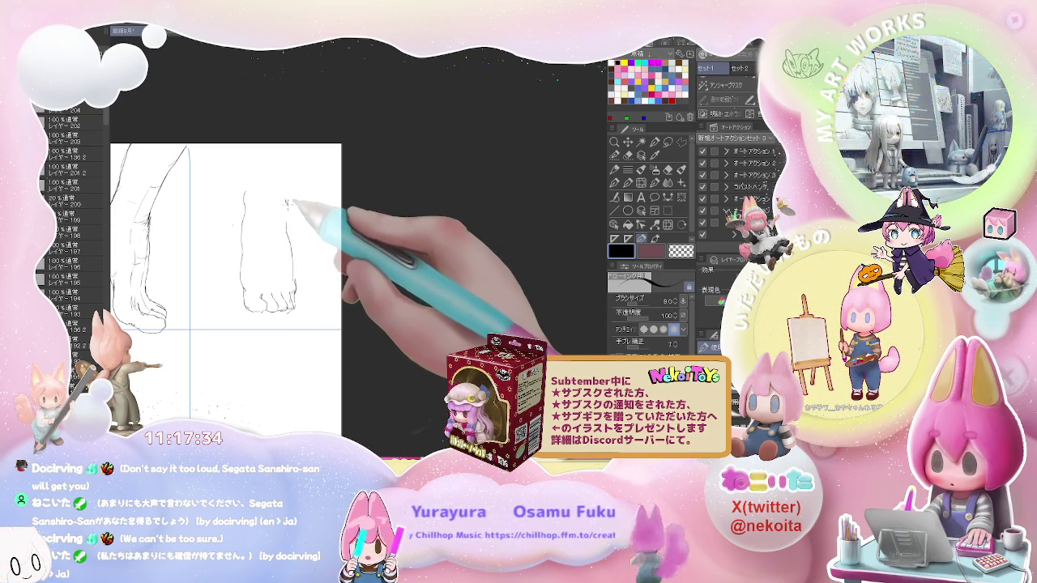
pyautogui.press('e')
pyautogui.press('p')
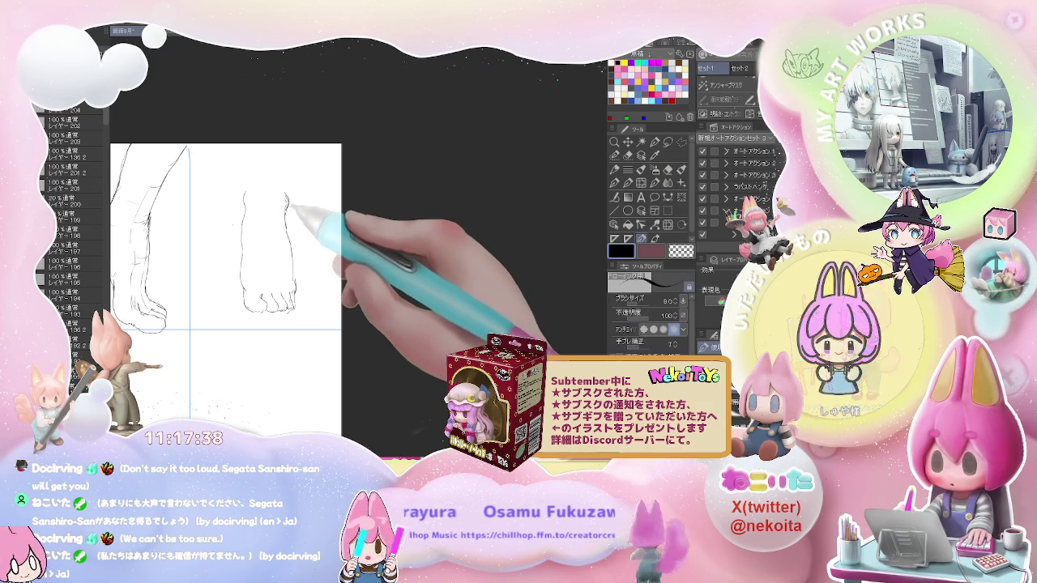
pyautogui.moveTo(285, 200); pyautogui.dragTo(282, 168)
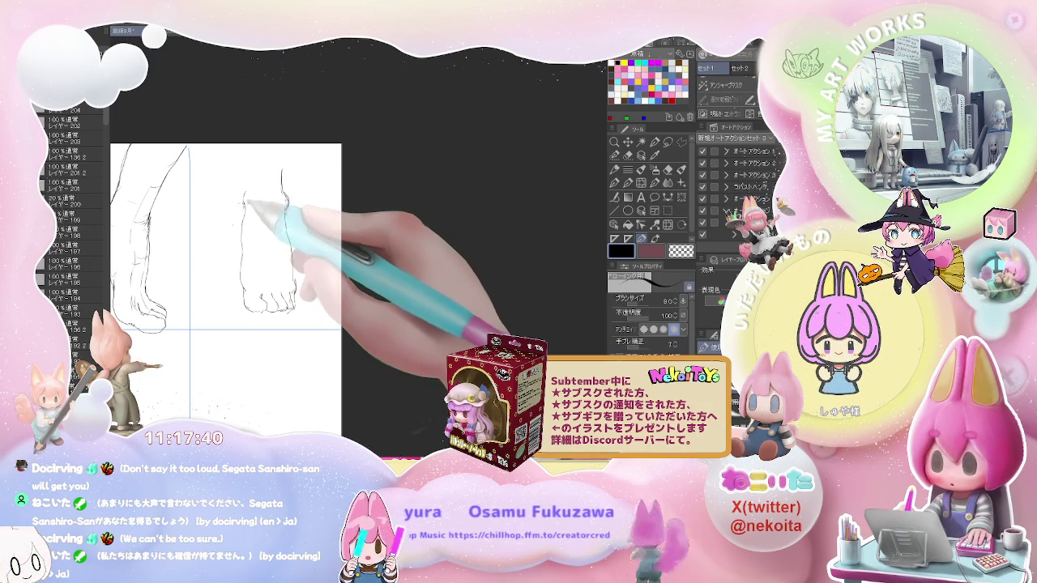
pyautogui.moveTo(246, 206)
pyautogui.mouseDown()
pyautogui.moveTo(248, 156)
pyautogui.moveTo(265, 195)
pyautogui.moveTo(267, 249)
pyautogui.moveTo(248, 251)
pyautogui.moveTo(240, 280)
pyautogui.mouseUp()
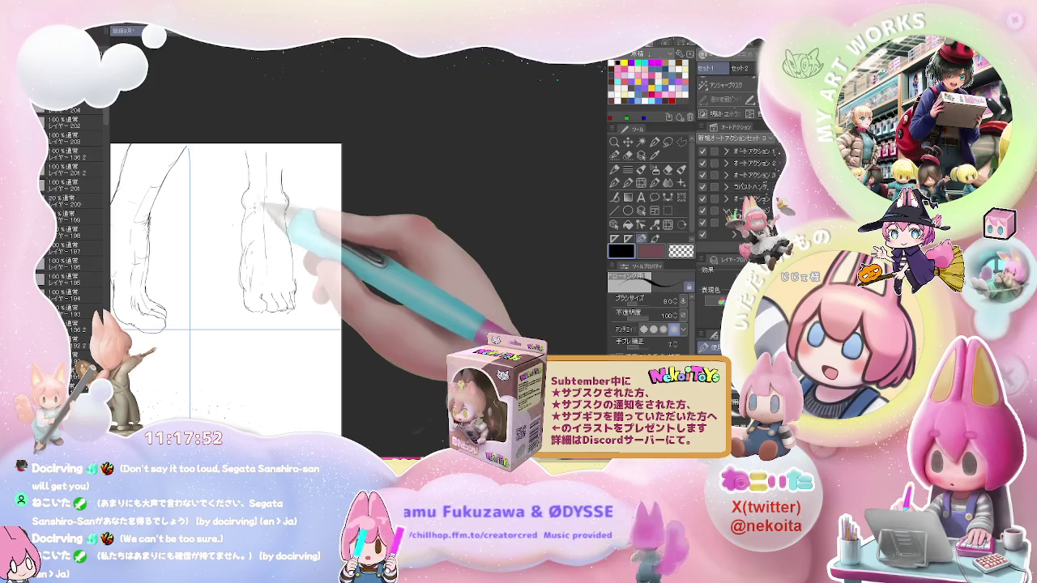
pyautogui.moveTo(256, 208); pyautogui.dragTo(282, 240)
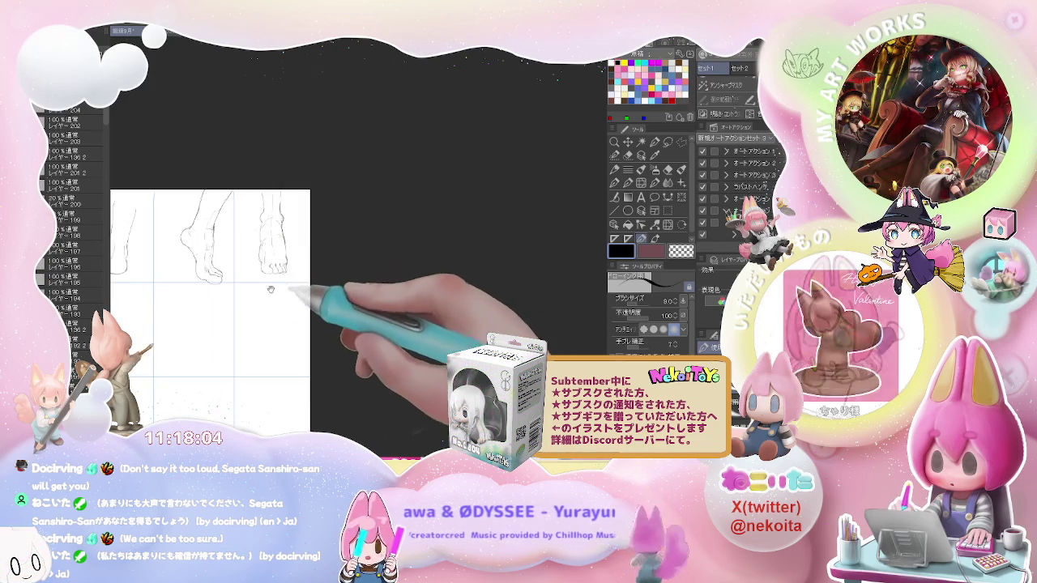
pyautogui.scroll(5, 280, 259)
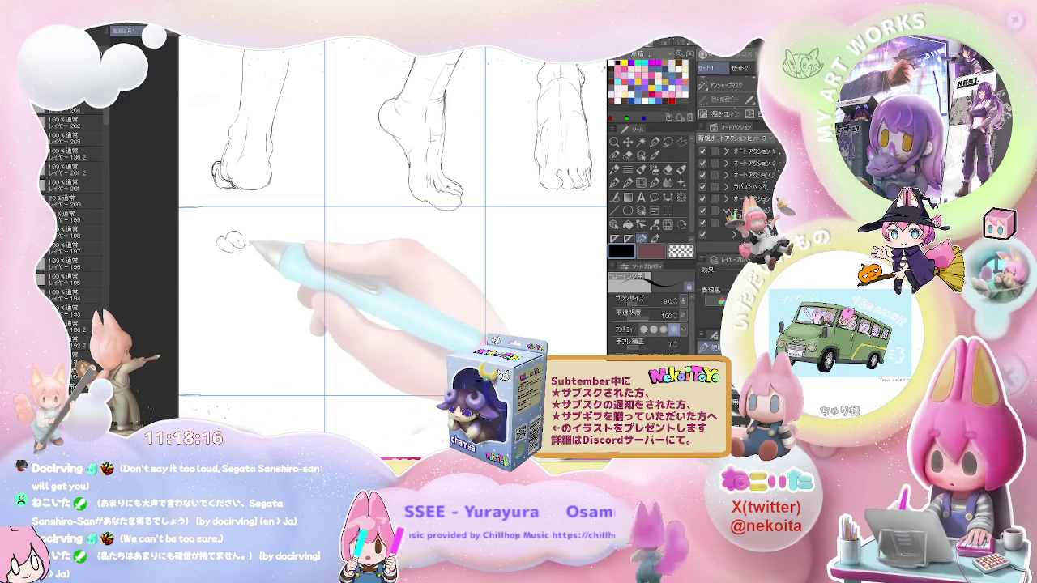
# Step: Pencil the sole's row of toes, finishing with the little toe
pyautogui.moveTo(241, 235); pyautogui.dragTo(257, 240)
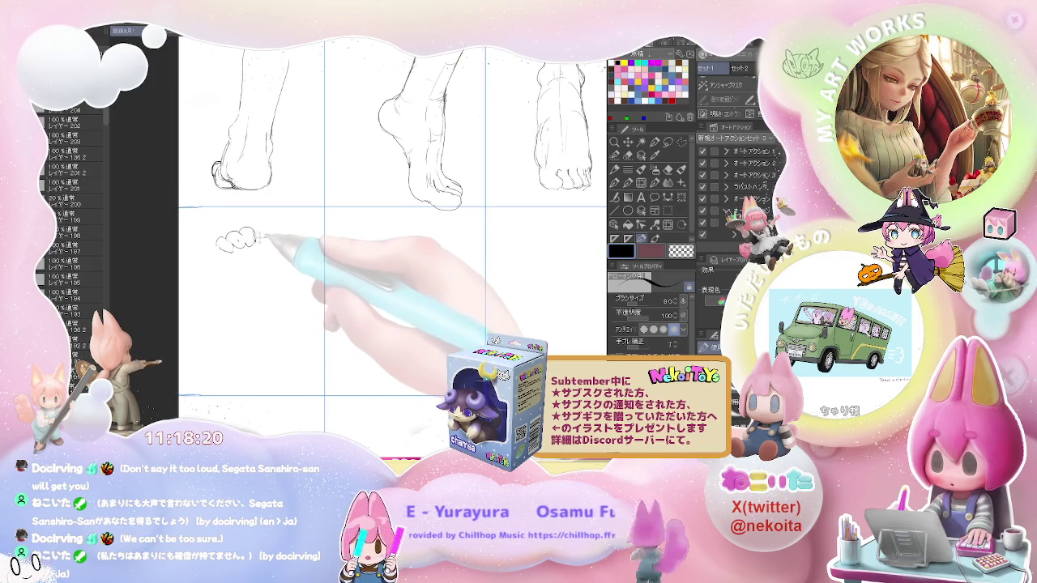
pyautogui.moveTo(256, 230); pyautogui.dragTo(264, 240)
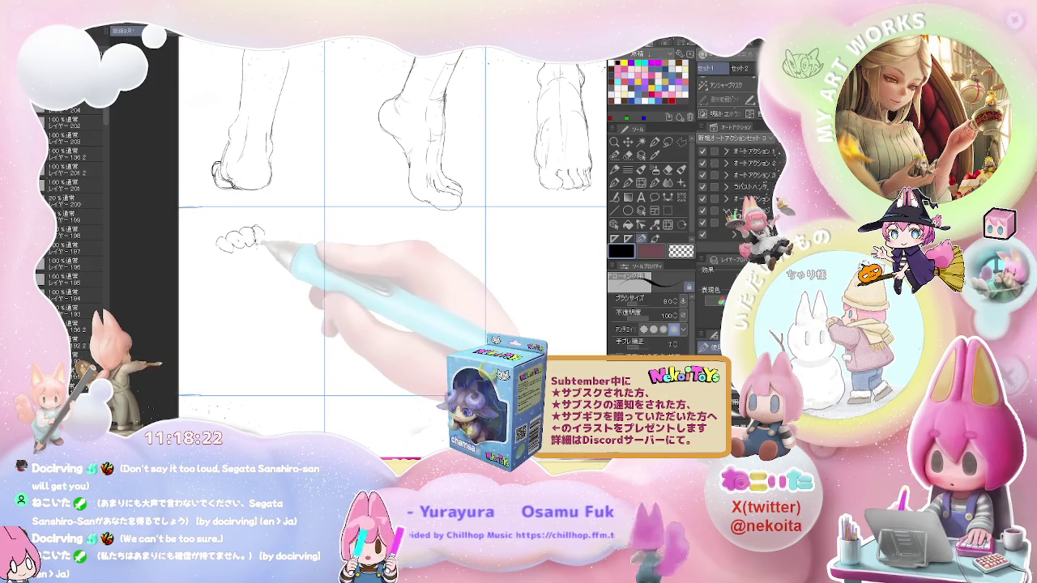
pyautogui.moveTo(267, 242); pyautogui.dragTo(260, 220)
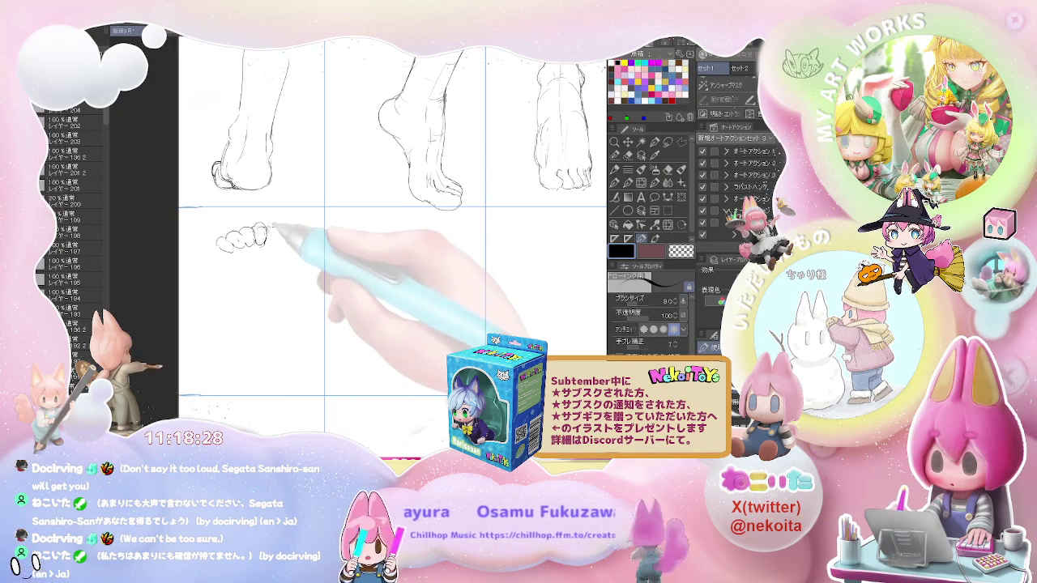
pyautogui.moveTo(276, 233)
pyautogui.mouseDown()
pyautogui.moveTo(285, 241)
pyautogui.moveTo(214, 242)
pyautogui.moveTo(217, 366)
pyautogui.moveTo(251, 379)
pyautogui.mouseUp()
# Step: Outline the sole's outer edge down to the heel and add crease lines across it
pyautogui.moveTo(278, 255); pyautogui.dragTo(279, 261)
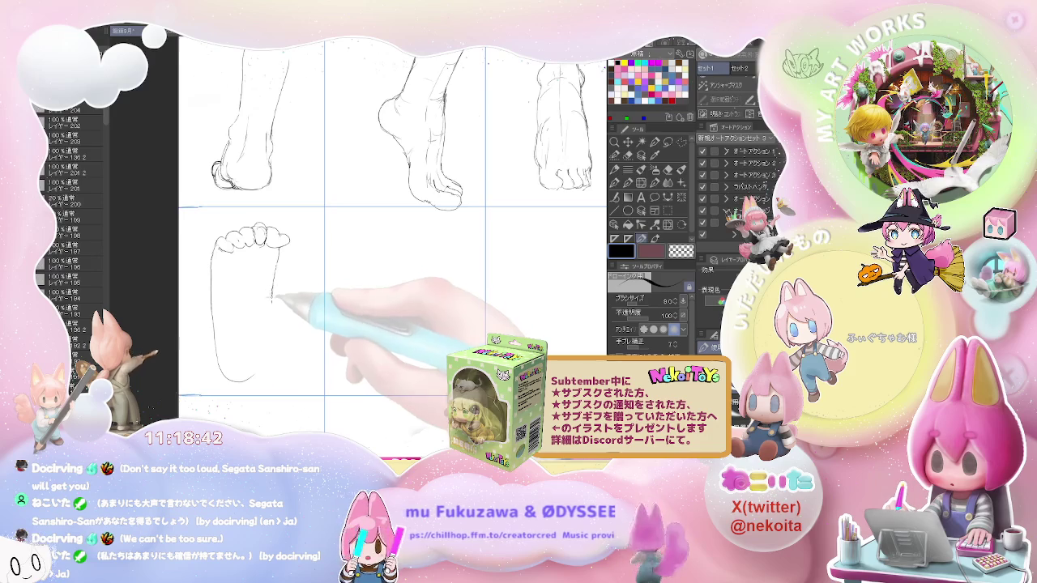
pyautogui.moveTo(273, 297); pyautogui.dragTo(262, 356)
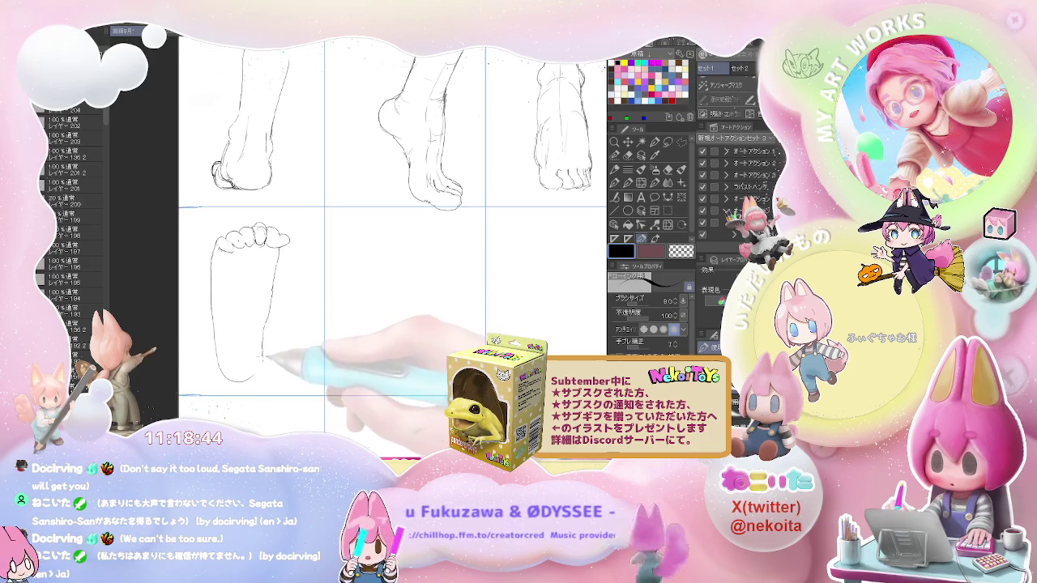
pyautogui.press('e')
pyautogui.press('p')
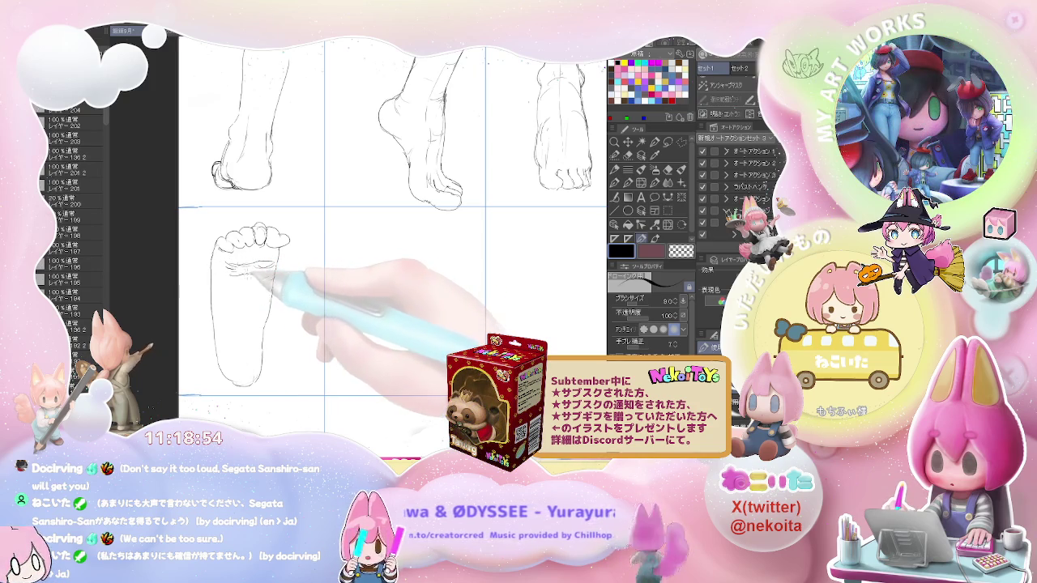
pyautogui.moveTo(217, 277); pyautogui.dragTo(273, 272)
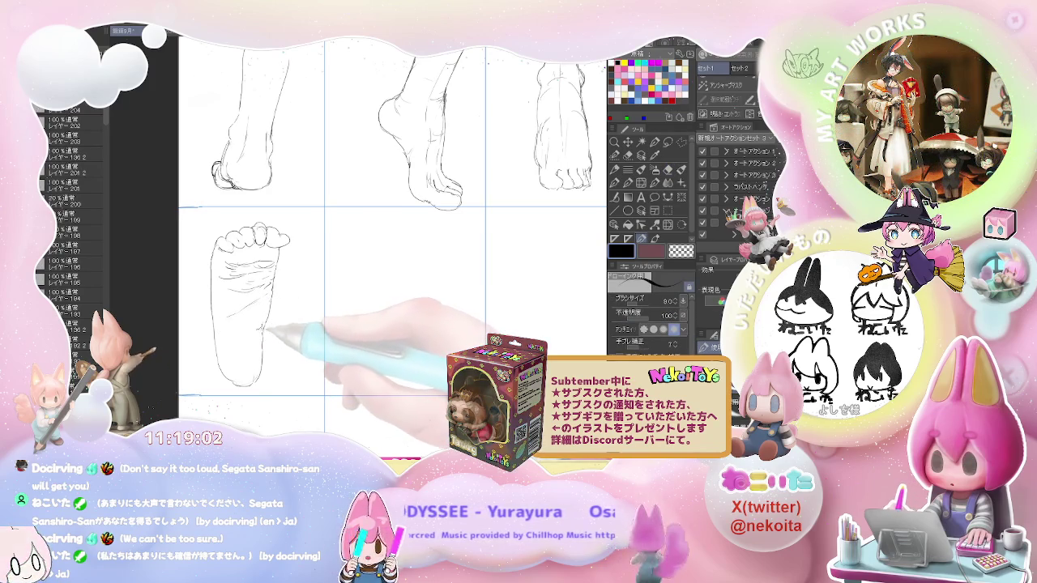
pyautogui.hotkey('ctrl', '-')
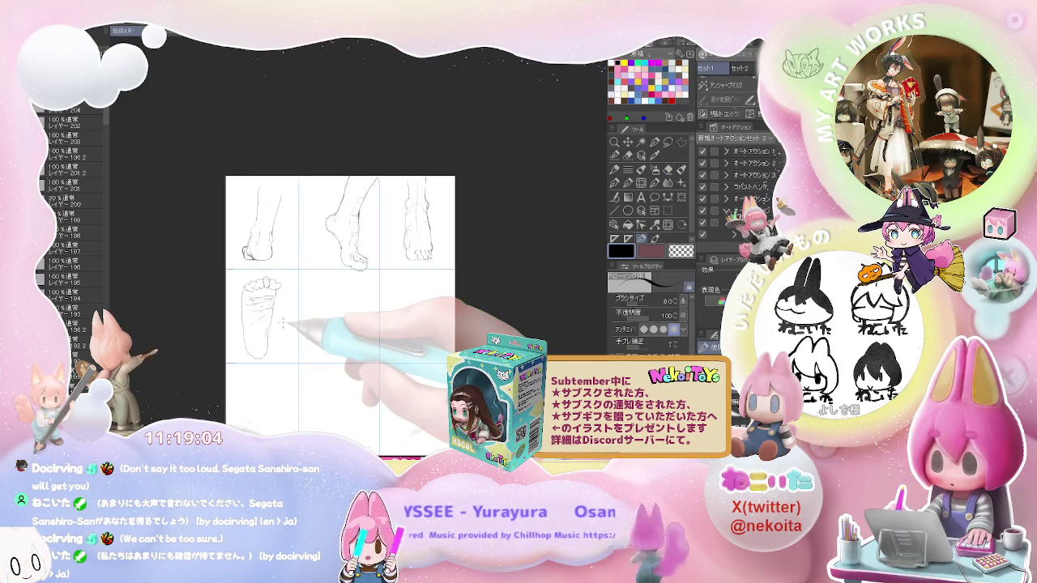
# Step: Draw the first contours of the paired feet and the left foot's outline down to the toes
pyautogui.hotkey('ctrl', '+')
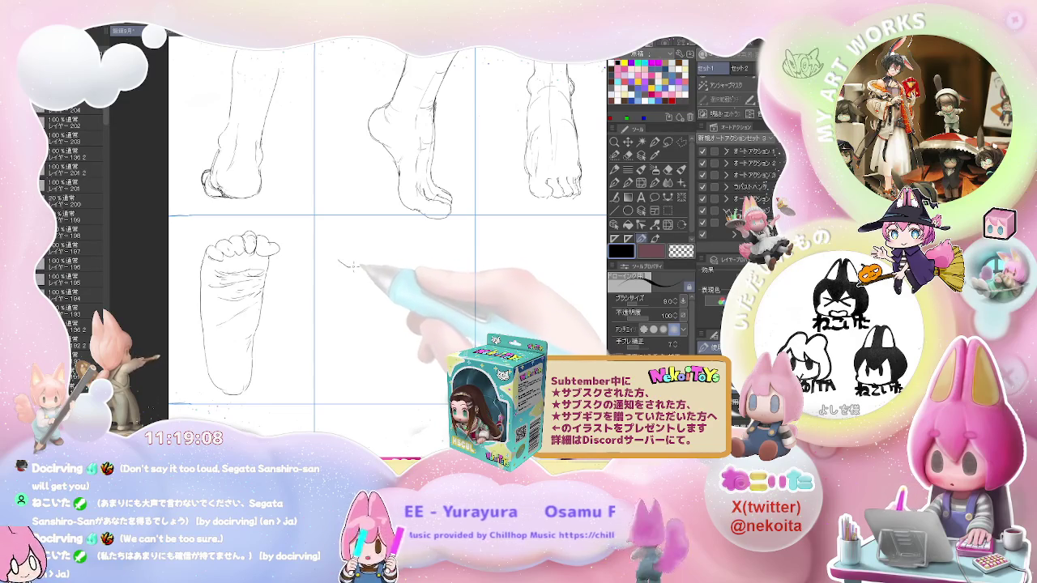
pyautogui.moveTo(341, 263); pyautogui.dragTo(385, 269)
pyautogui.moveTo(330, 297)
pyautogui.mouseDown()
pyautogui.moveTo(249, 279)
pyautogui.moveTo(278, 306)
pyautogui.moveTo(301, 358)
pyautogui.mouseUp()
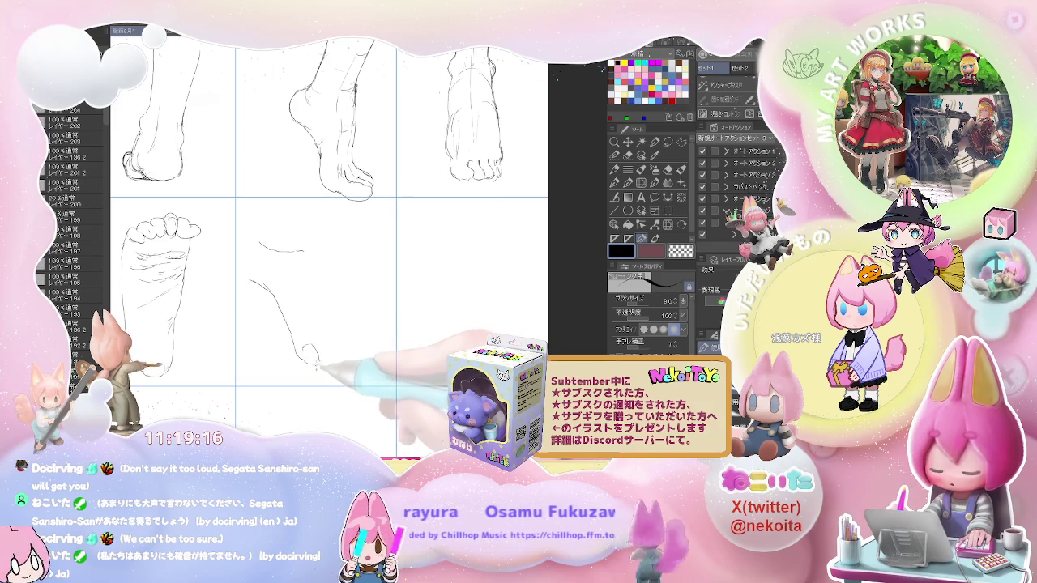
pyautogui.moveTo(317, 363); pyautogui.dragTo(308, 377)
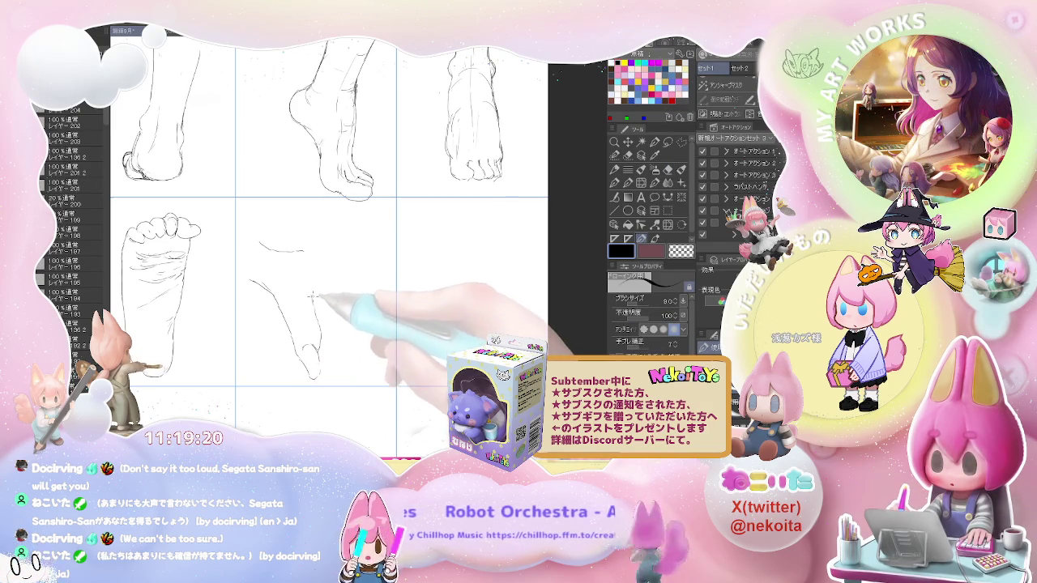
pyautogui.moveTo(306, 250)
pyautogui.mouseDown()
pyautogui.moveTo(324, 279)
pyautogui.moveTo(323, 310)
pyautogui.moveTo(298, 371)
pyautogui.mouseUp()
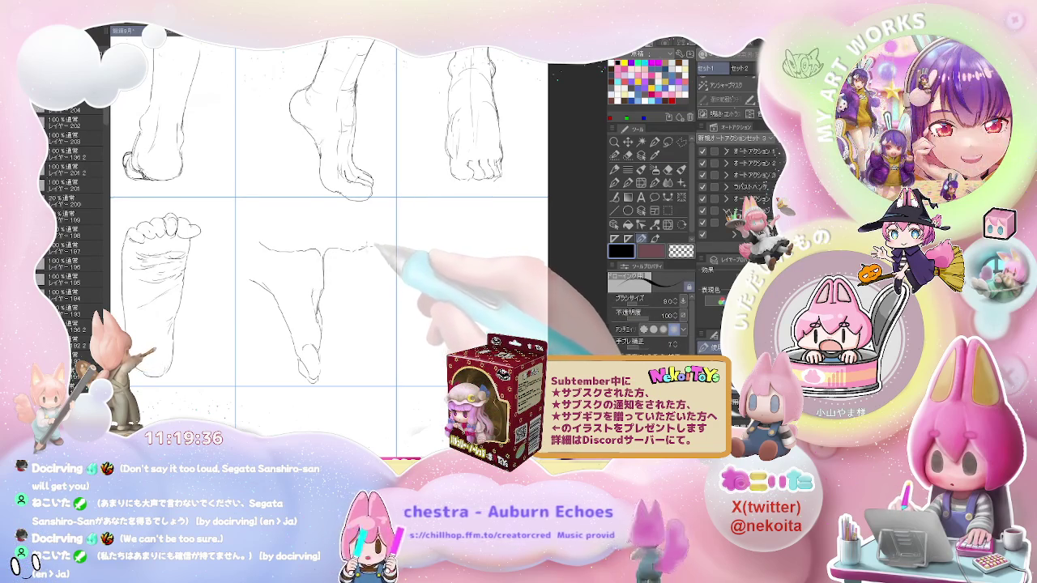
# Step: Redraw the right foot's top contour and continue its outer edge downward
pyautogui.press('e')
pyautogui.press('p')
pyautogui.moveTo(324, 252); pyautogui.dragTo(376, 245)
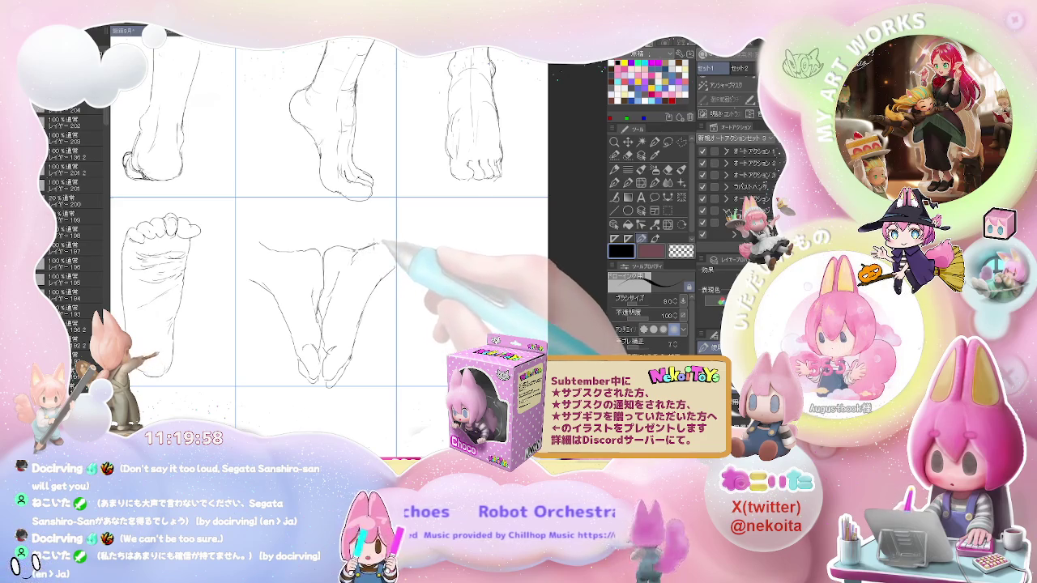
pyautogui.moveTo(365, 243); pyautogui.dragTo(396, 229)
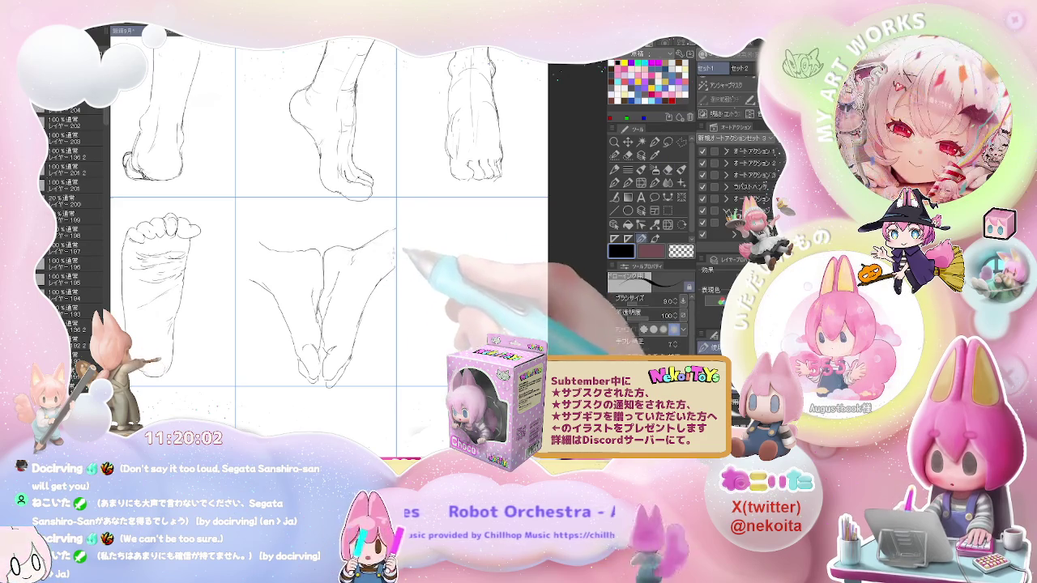
pyautogui.moveTo(397, 243); pyautogui.dragTo(383, 289)
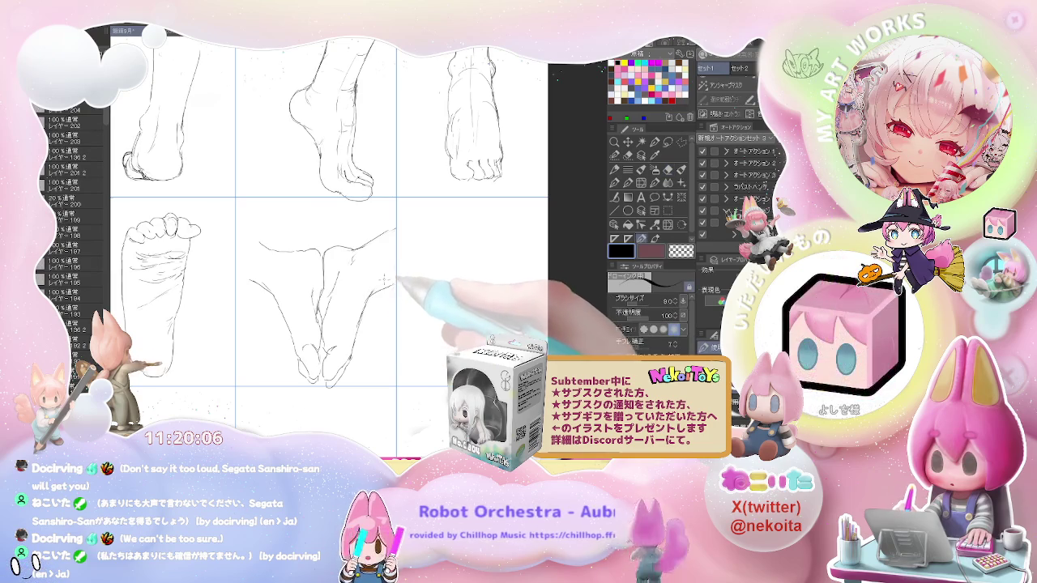
pyautogui.hotkey('ctrl', '-')
pyautogui.moveTo(432, 311); pyautogui.dragTo(367, 301)
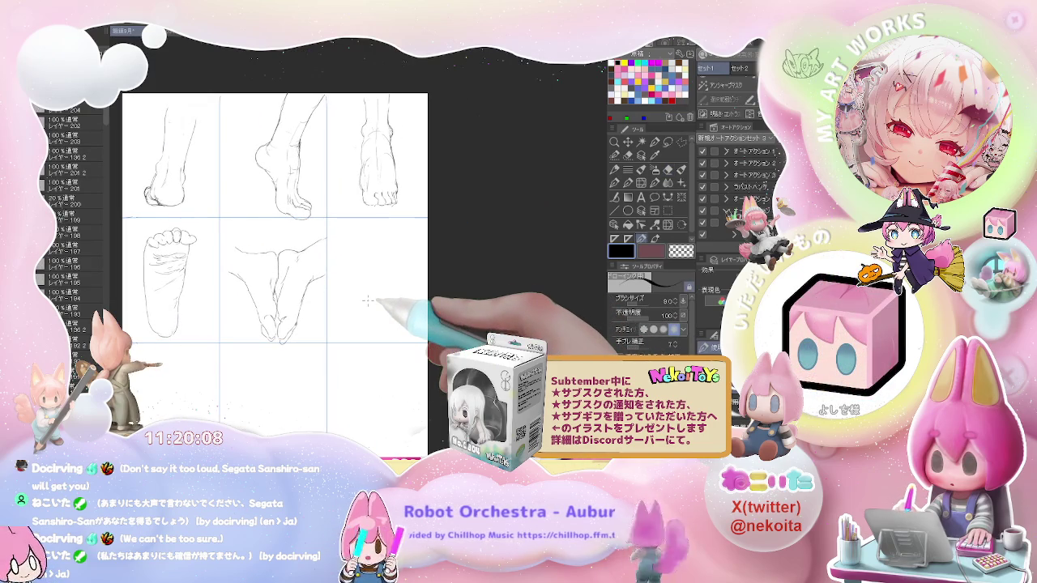
# Step: Draw a small oval in the second row's right cell to begin the sixth foot study
pyautogui.scroll(-1, 367, 301)
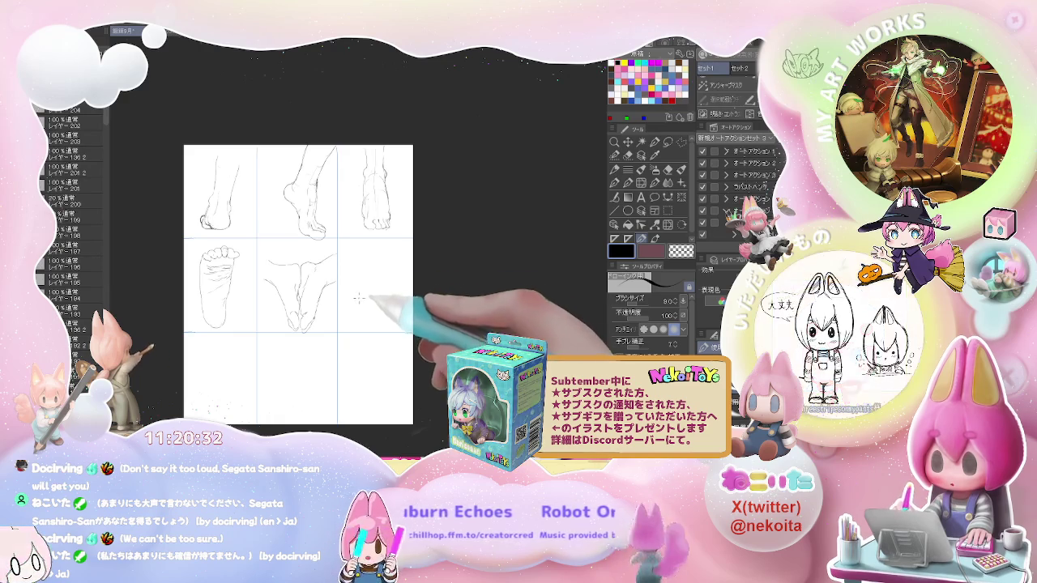
pyautogui.scroll(2, 340, 243)
pyautogui.scroll(2, 340, 243)
pyautogui.moveTo(328, 238)
pyautogui.mouseDown()
pyautogui.moveTo(331, 210)
pyautogui.moveTo(353, 225)
pyautogui.moveTo(332, 243)
pyautogui.mouseUp()
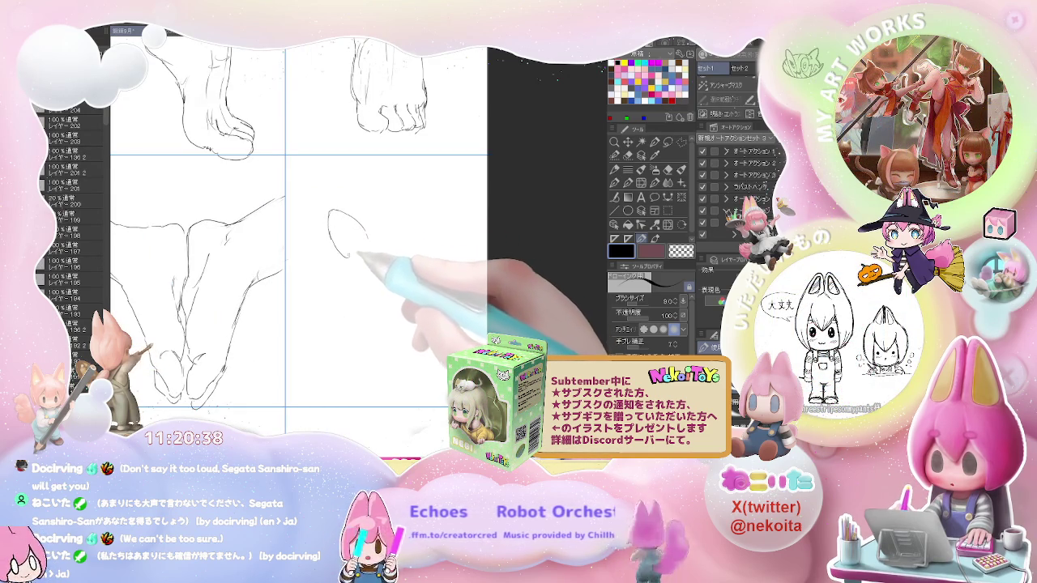